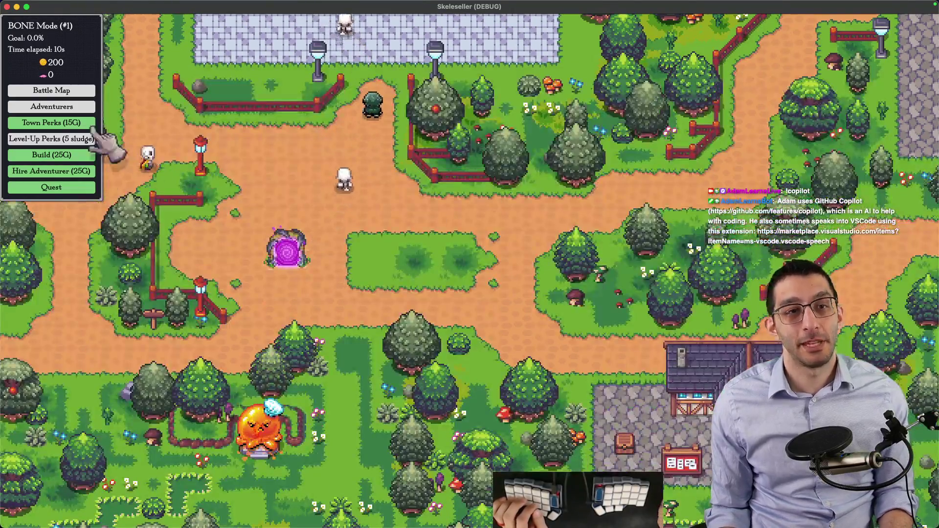
# Browse the Town Perks window's Build, Level-Up, Hire and Town tabs, close it, and return to VS Code
pyautogui.click(96, 126)
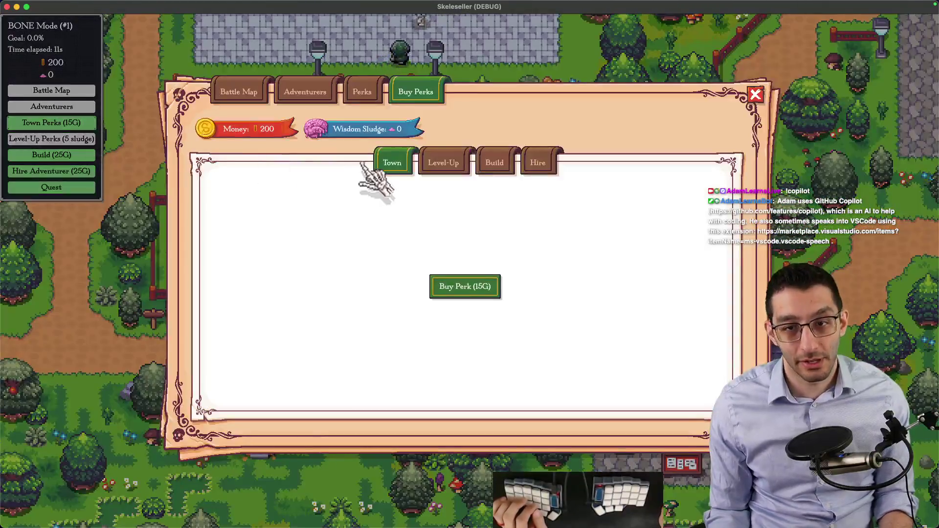
pyautogui.click(510, 166)
pyautogui.click(443, 166)
pyautogui.click(543, 167)
pyautogui.click(401, 169)
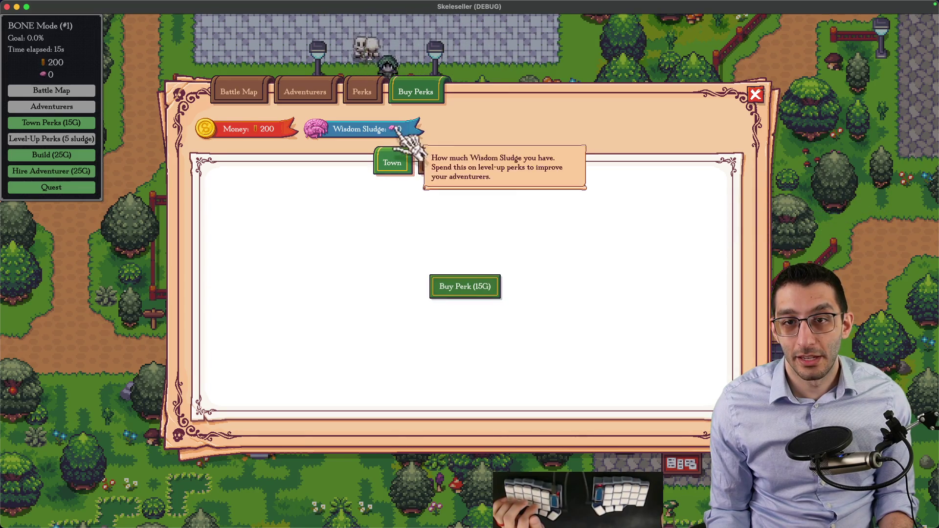
pyautogui.click(100, 247)
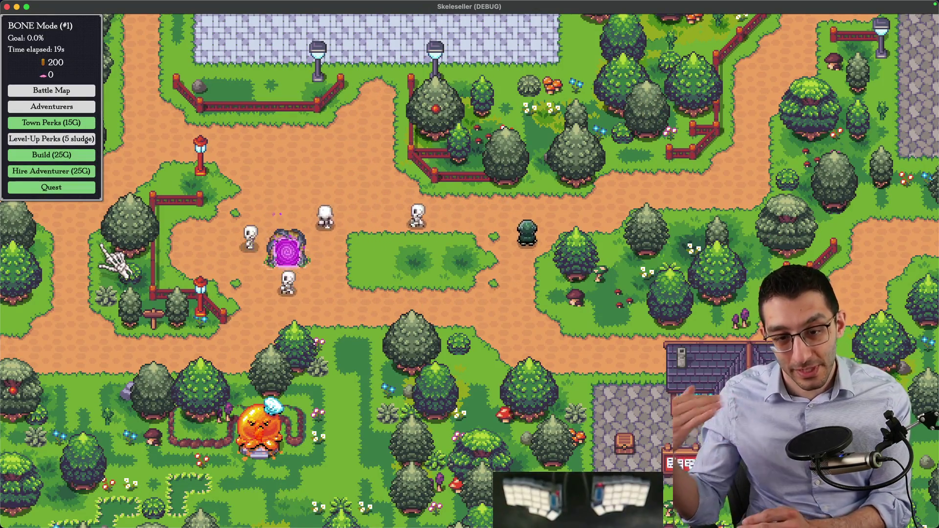
pyautogui.press('super+Tab')
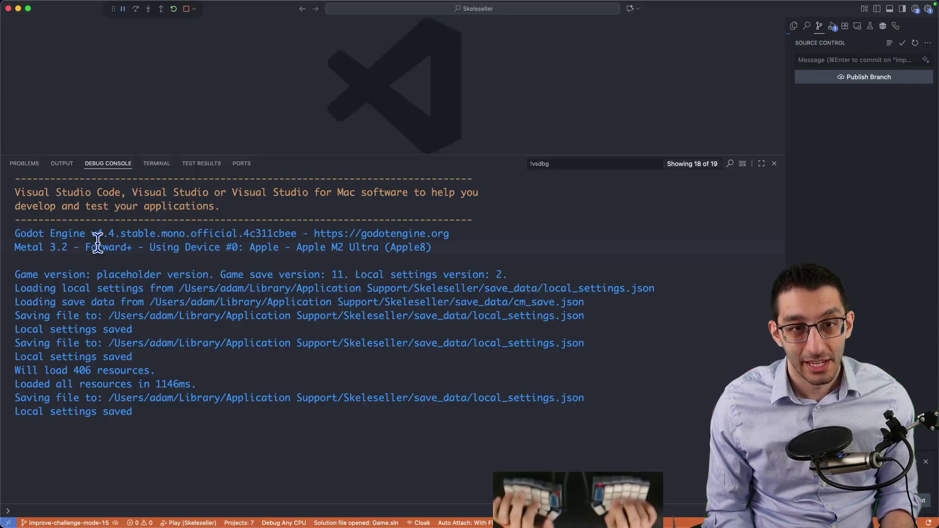
# Write untitled notes listing WoW, returning players, demo players, sales and new players, hiding the Debug Console
pyautogui.write('WoW')
pyautogui.press('Return')
pyautogui.write('retur')
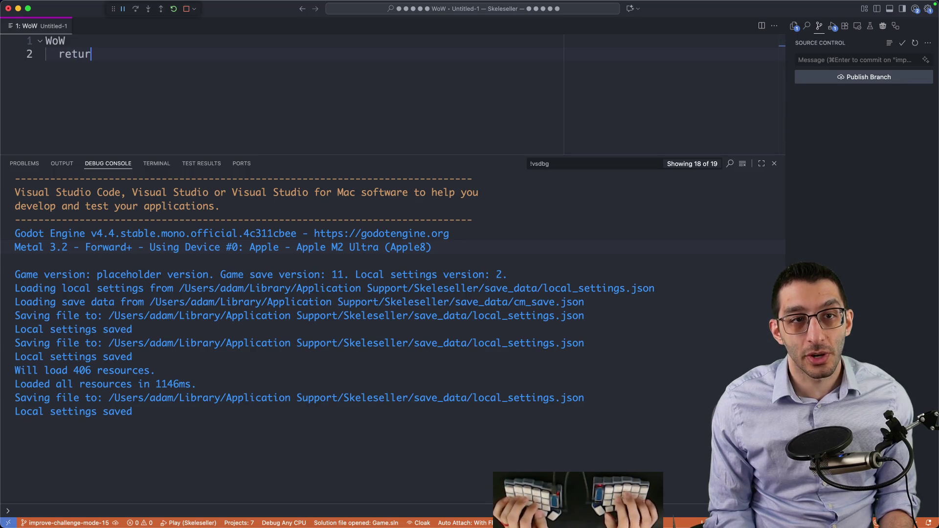
pyautogui.press('Return')
pyautogui.press('Return')
pyautogui.press('Return')
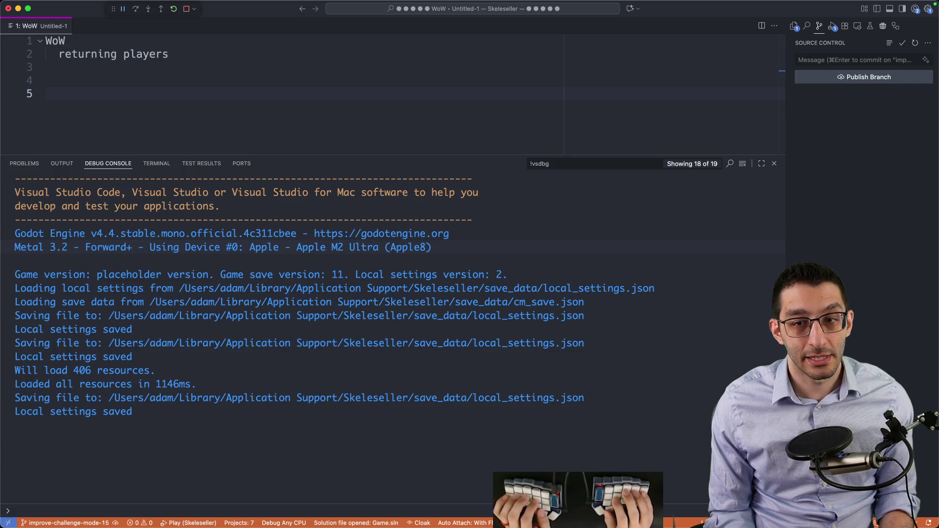
pyautogui.write('demo players')
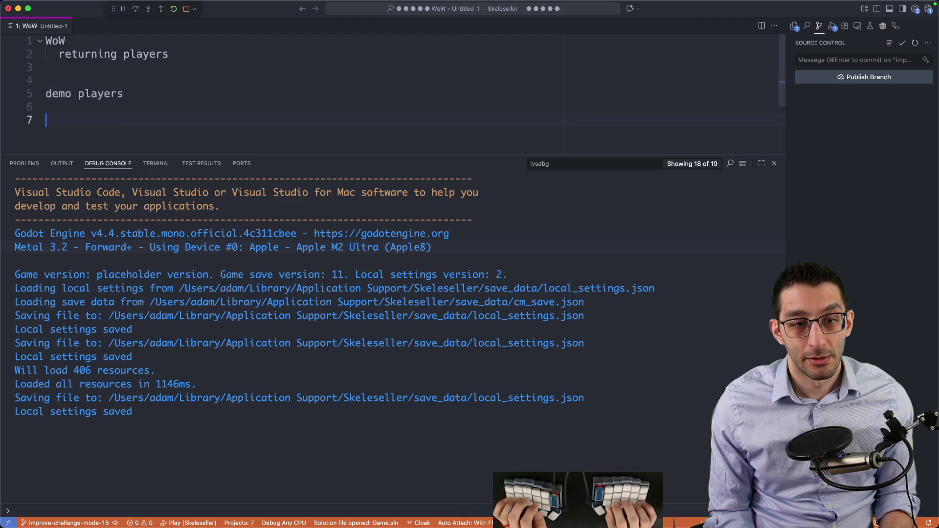
pyautogui.press('super+j')
pyautogui.write('sales')
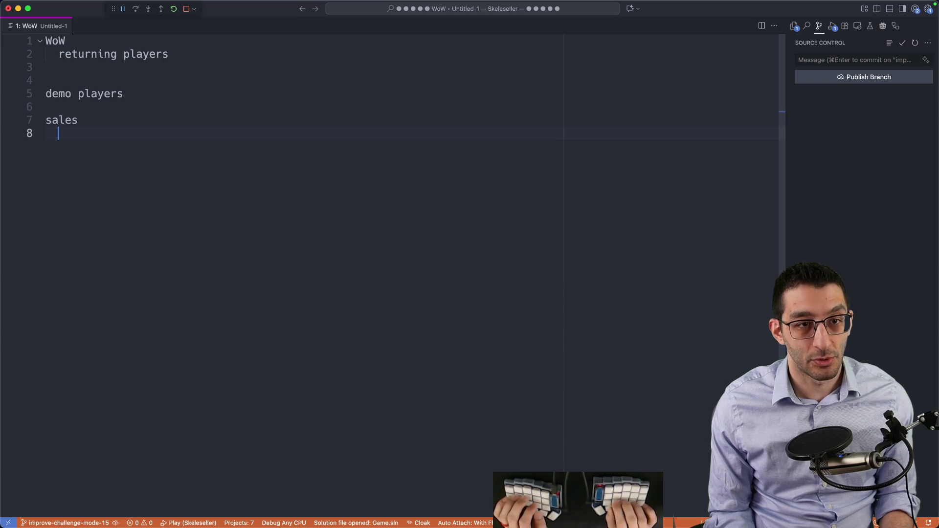
pyautogui.press('Tab')
pyautogui.write('new players')
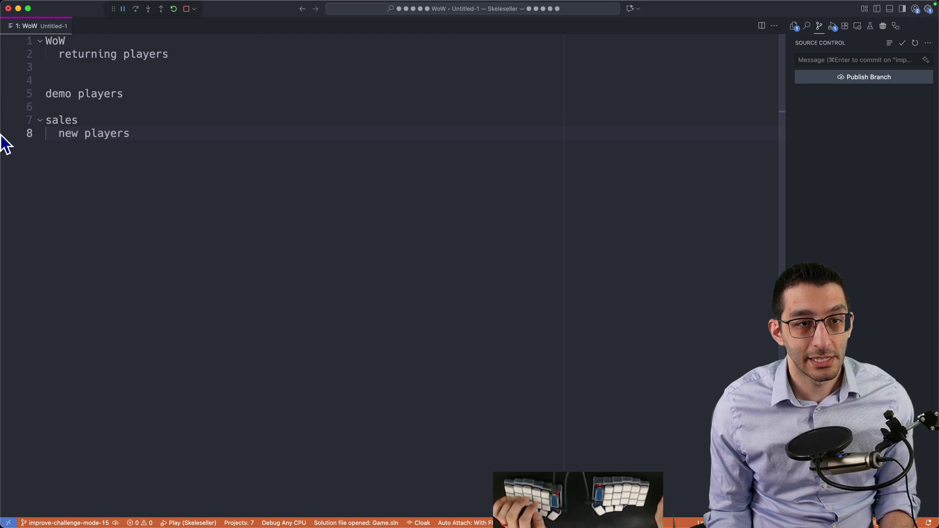
pyautogui.moveTo(45, 119); pyautogui.dragTo(164, 160)
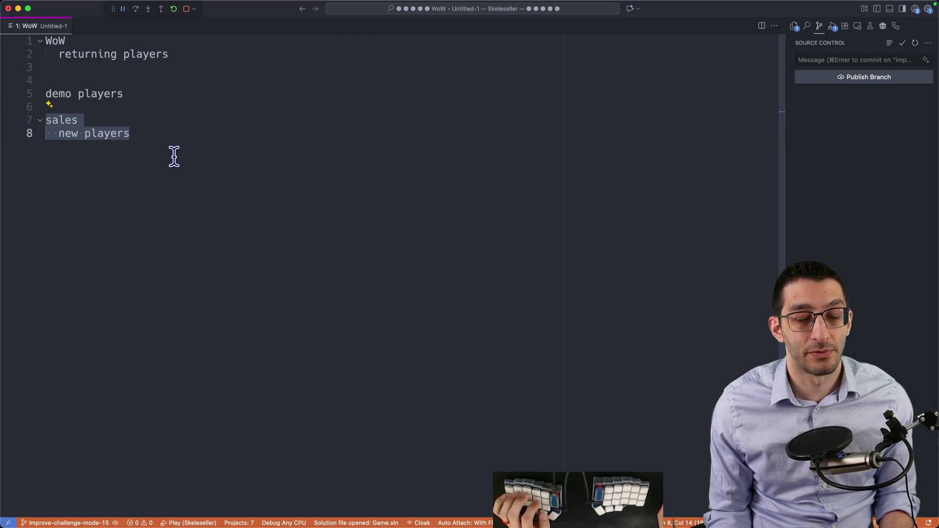
# Quit the running Skeleseller game through its pause menu's Quit Game
pyautogui.click(636, 515)
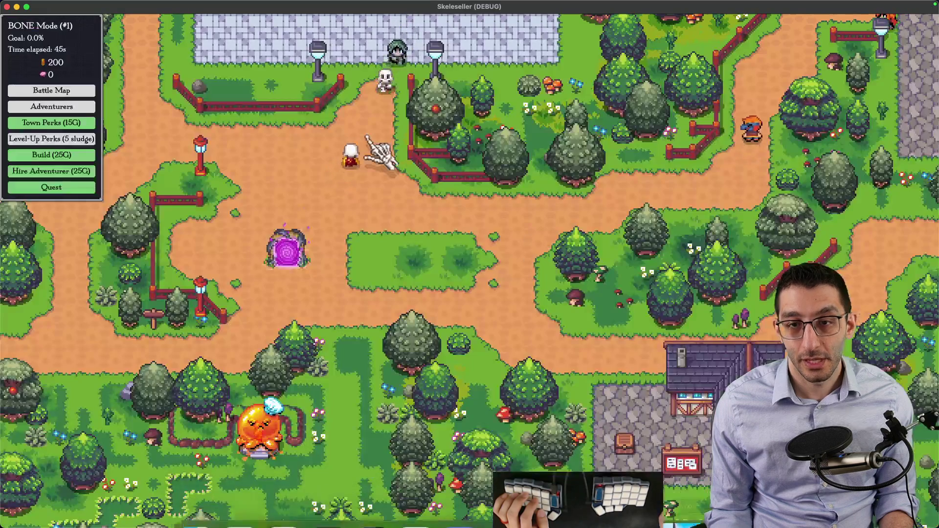
pyautogui.scroll(-3, 567, 365)
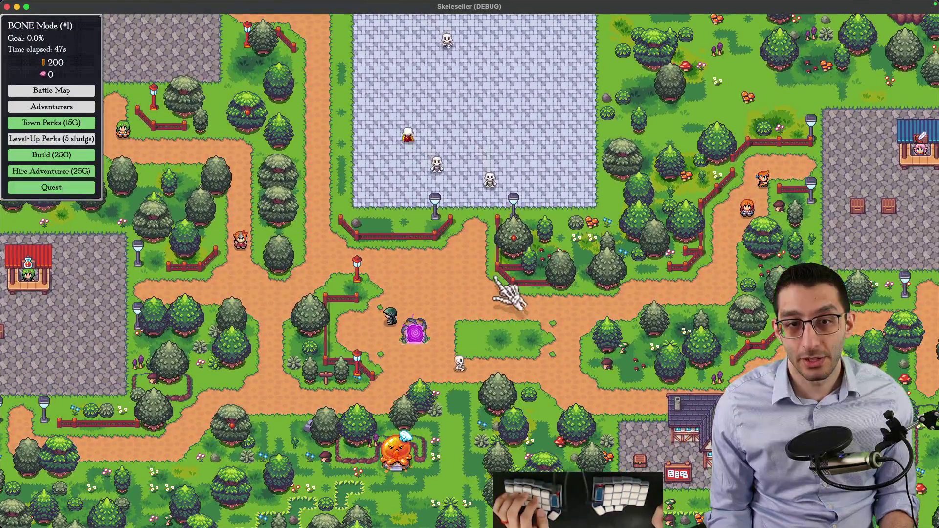
pyautogui.press('Escape')
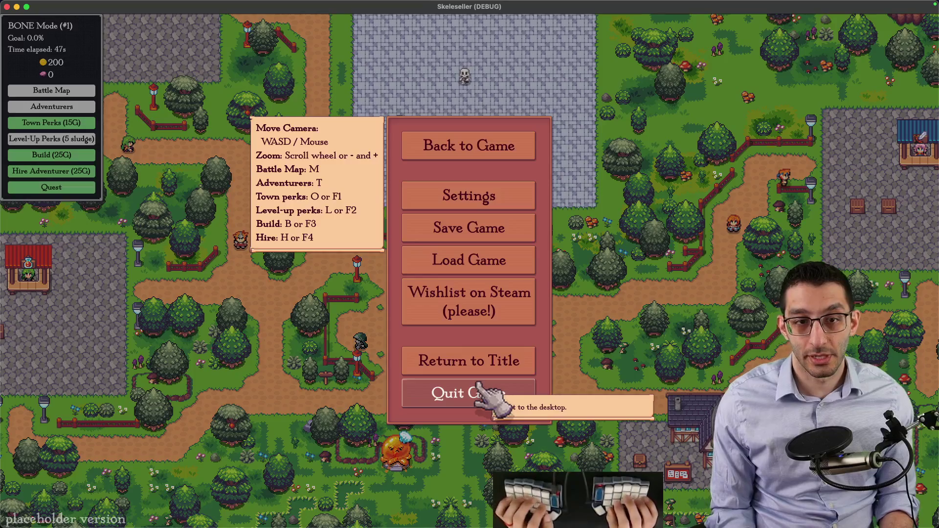
pyautogui.click(473, 391)
pyautogui.press('super+Tab')
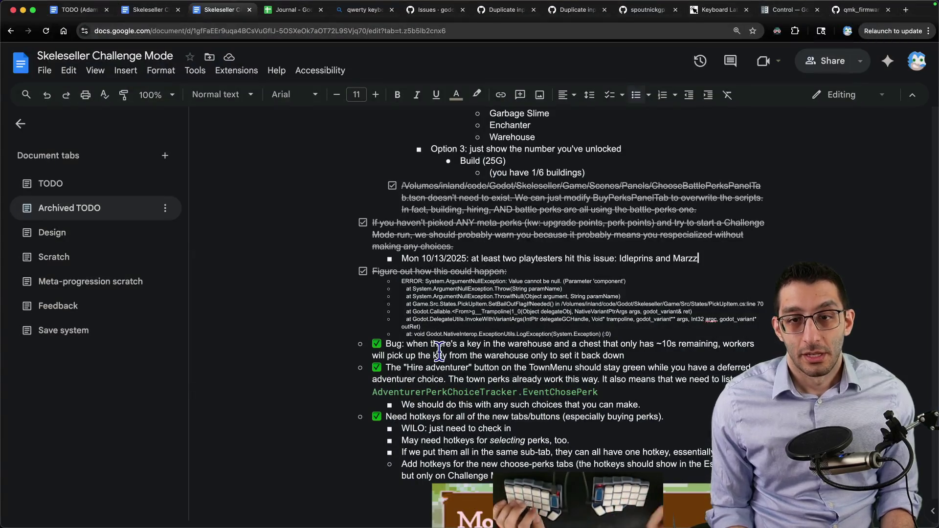
# Scroll the TODO tab to the top, select its first medal-outline bullet, and bring up Finder
pyautogui.scroll(15, 441, 327)
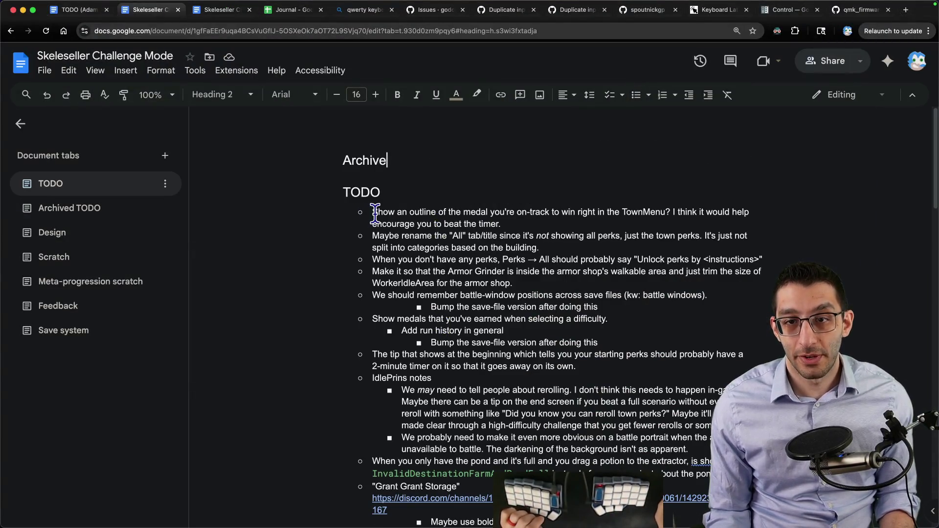
pyautogui.moveTo(372, 212); pyautogui.dragTo(501, 221)
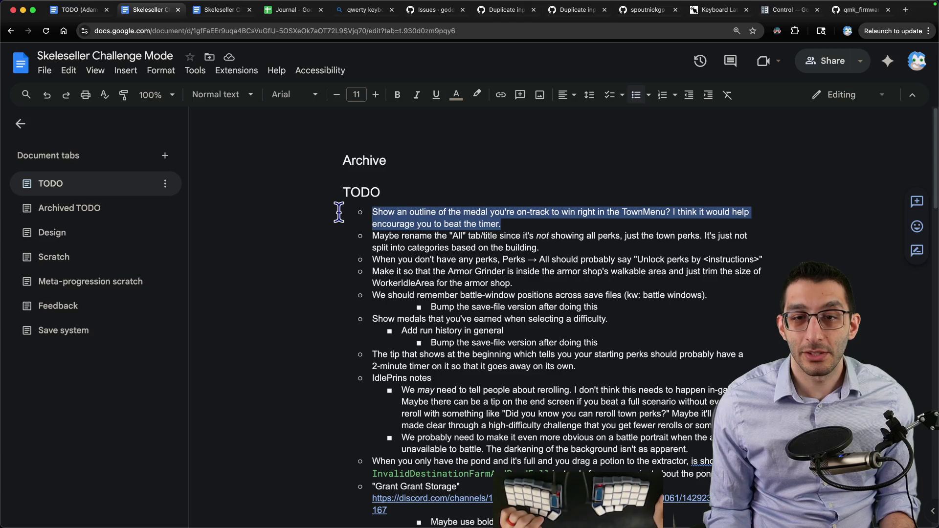
pyautogui.moveTo(349, 516)
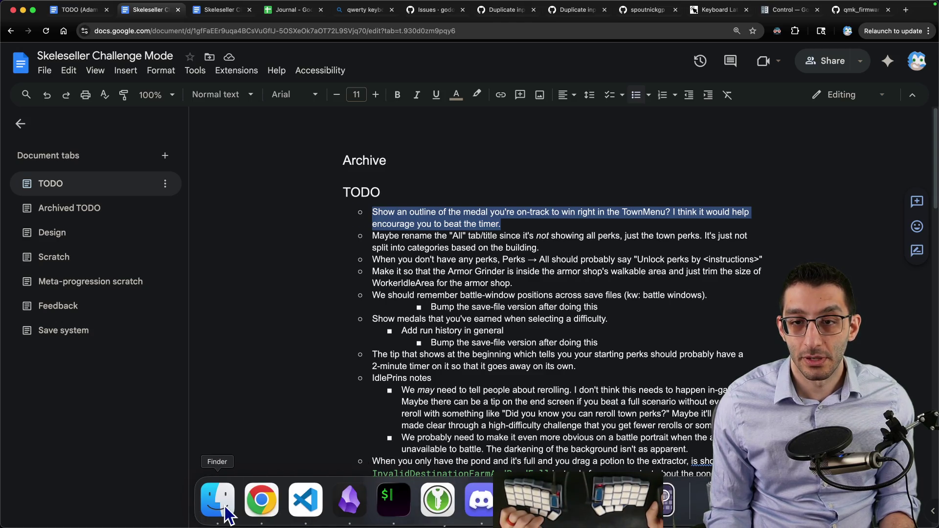
pyautogui.click(226, 509)
# Navigate Finder to the Skeleseller Game Assets Icons folder
pyautogui.scroll(-5, 268, 211)
pyautogui.scroll(5, 268, 211)
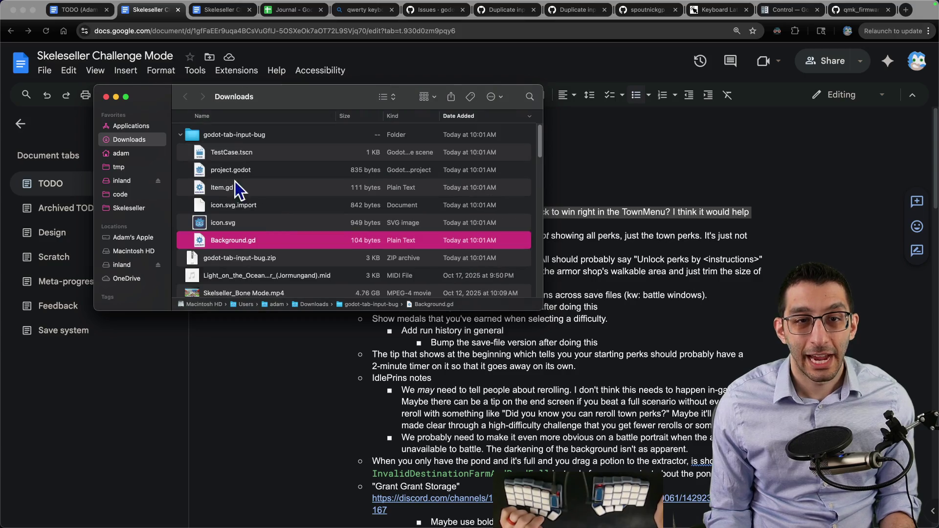
pyautogui.click(129, 208)
pyautogui.scroll(-10, 216, 162)
pyautogui.scroll(15, 233, 186)
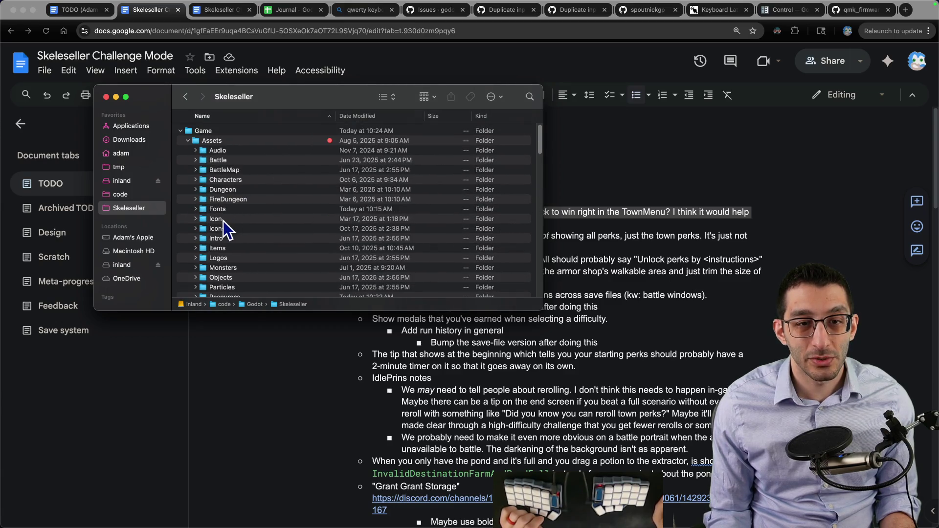
pyautogui.scroll(-2, 224, 212)
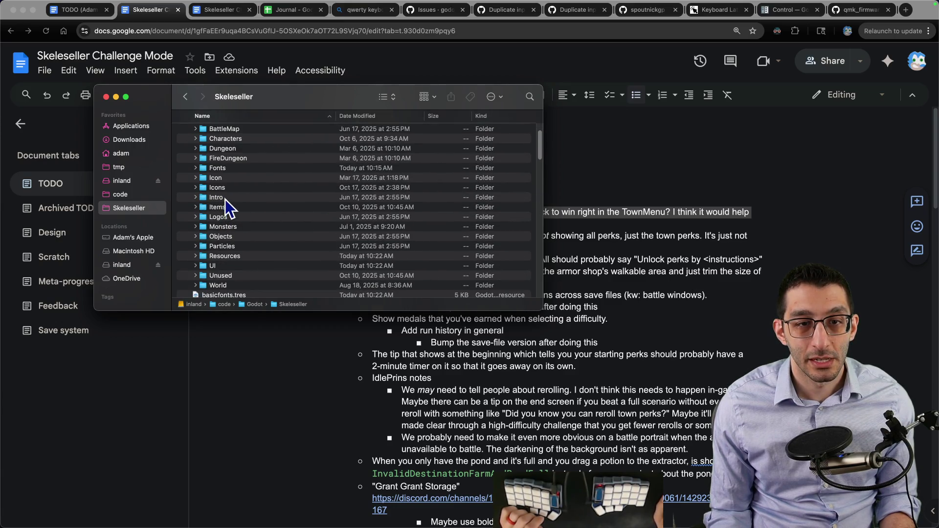
pyautogui.doubleClick(225, 191)
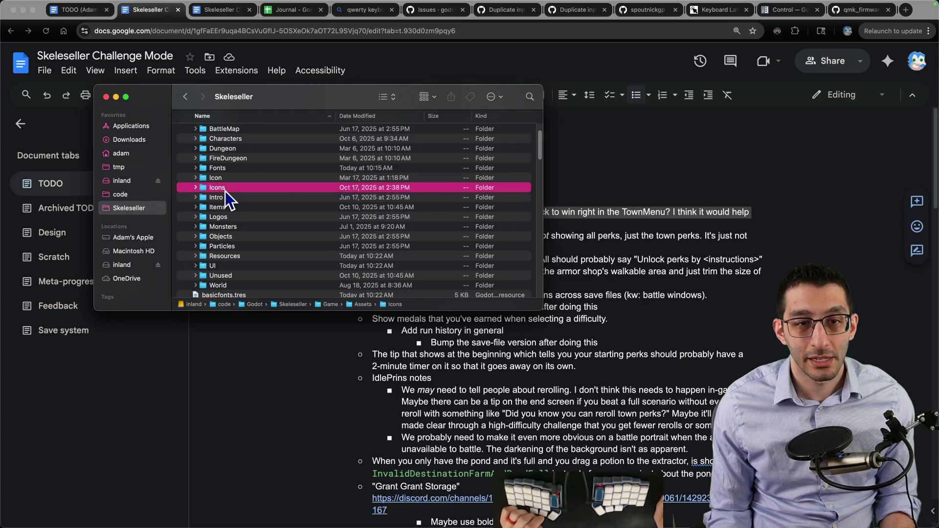
# Preview free_icons2.png, then open it with GIMP.app
pyautogui.scroll(-5, 226, 185)
pyautogui.click(227, 205)
pyautogui.press('space')
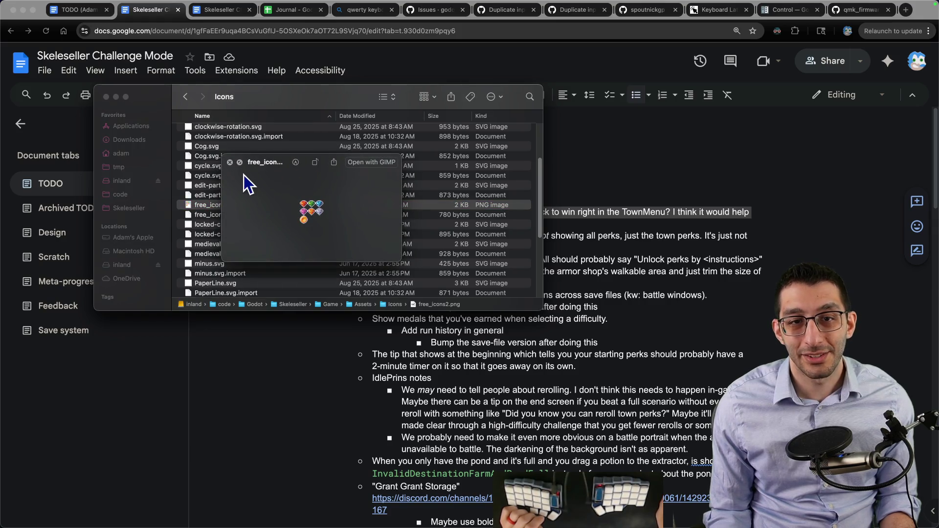
pyautogui.click(229, 163)
pyautogui.rightClick(222, 203)
pyautogui.moveTo(234, 219)
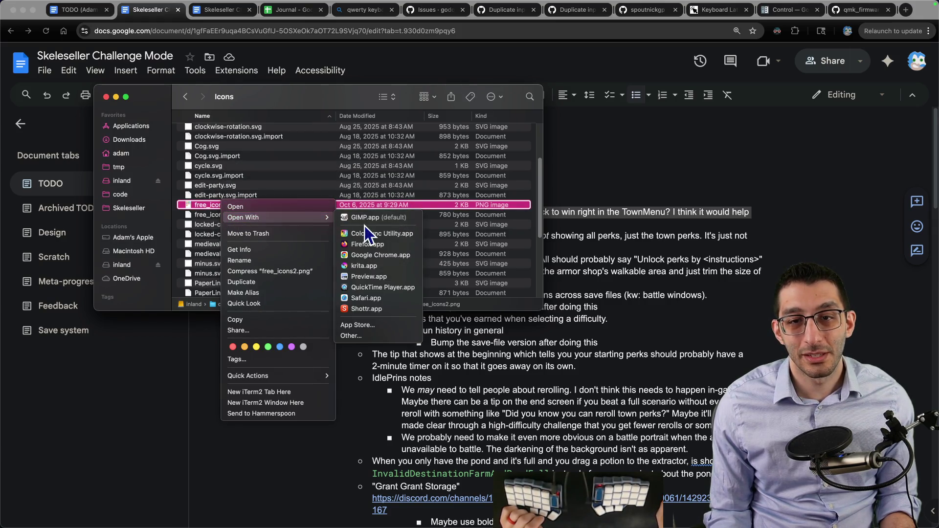
pyautogui.click(375, 217)
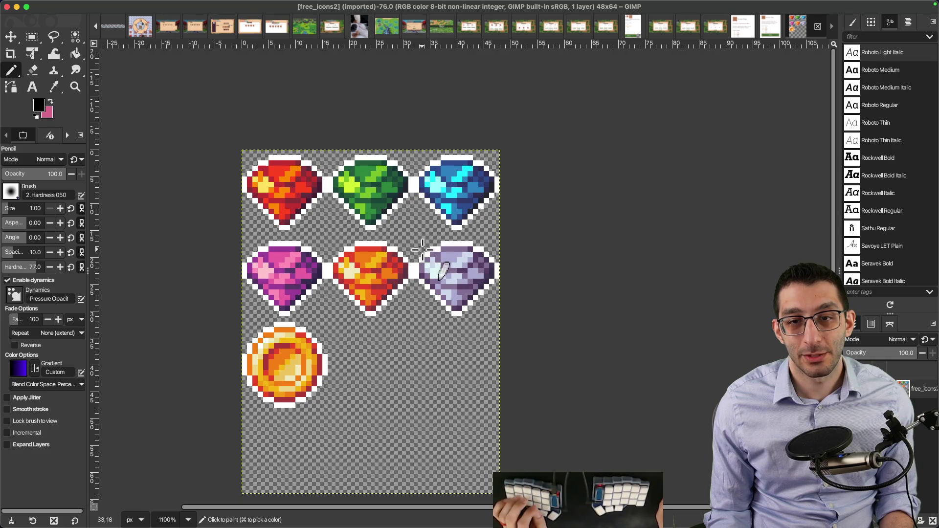
# Marquee-select the middle orange gem with the rectangle select tool
pyautogui.press('r')
pyautogui.moveTo(415, 242)
pyautogui.mouseDown()
pyautogui.moveTo(509, 303)
pyautogui.moveTo(506, 322)
pyautogui.mouseUp()
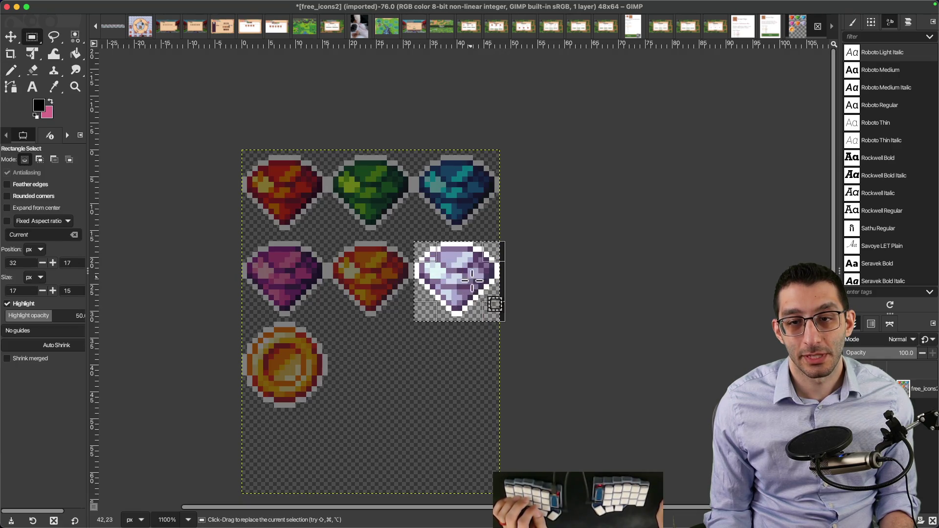
pyautogui.click(622, 272)
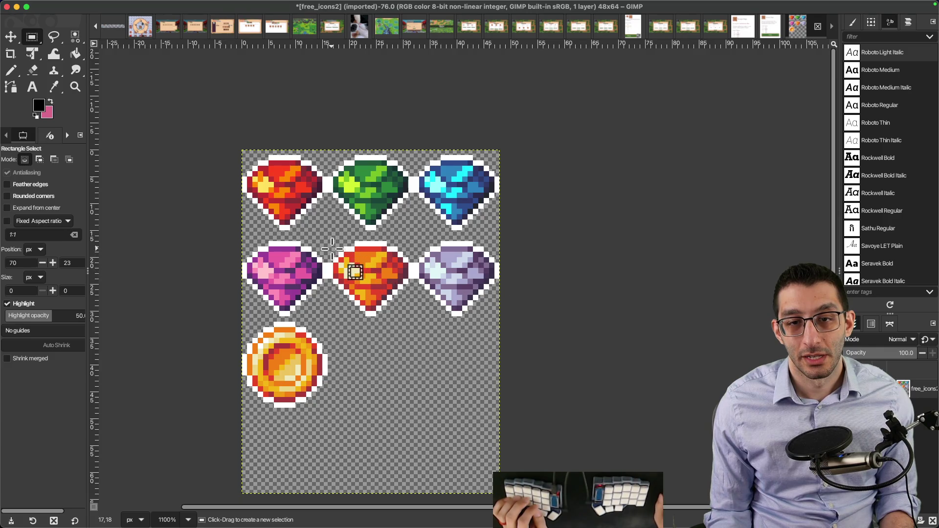
pyautogui.moveTo(328, 245); pyautogui.dragTo(414, 316)
# Trial a -180 hue shift on the gem in Colors > Hue-Chroma, then close the dialog
pyautogui.click(213, 6)
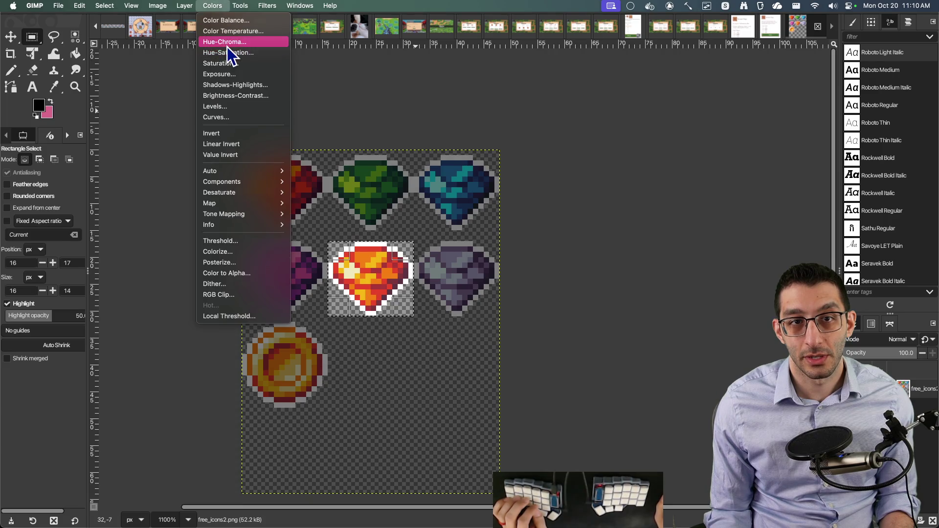
pyautogui.click(227, 43)
pyautogui.moveTo(86, 251)
pyautogui.mouseDown()
pyautogui.moveTo(47, 252)
pyautogui.moveTo(150, 259)
pyautogui.moveTo(112, 265)
pyautogui.moveTo(155, 253)
pyautogui.moveTo(137, 252)
pyautogui.mouseUp()
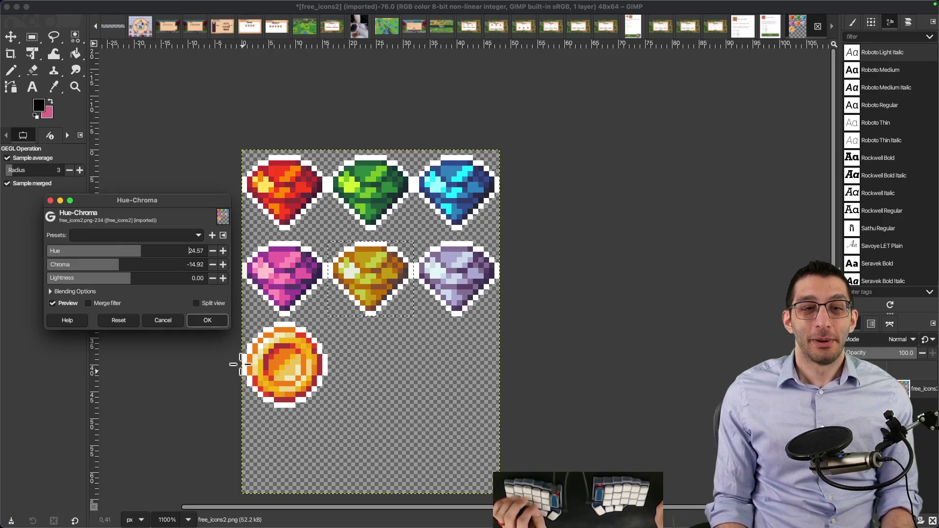
pyautogui.press('Return')
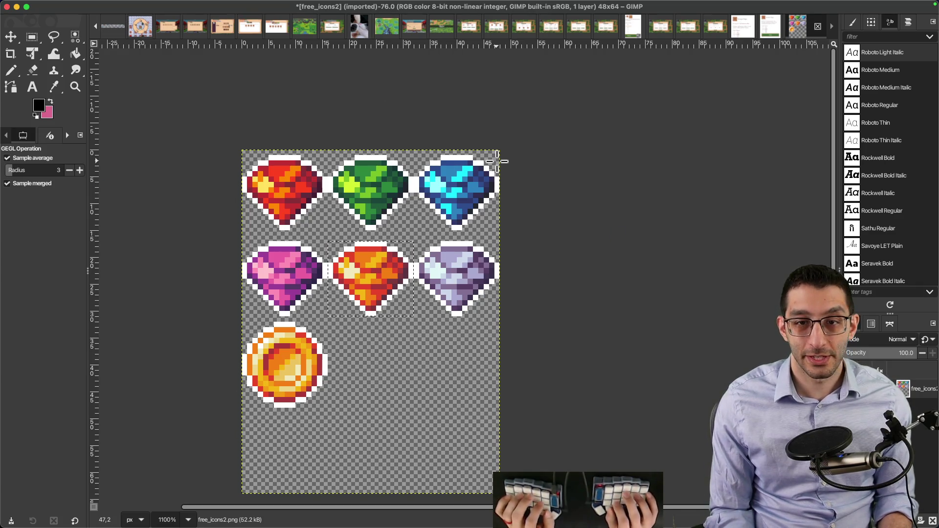
pyautogui.press('super+Tab')
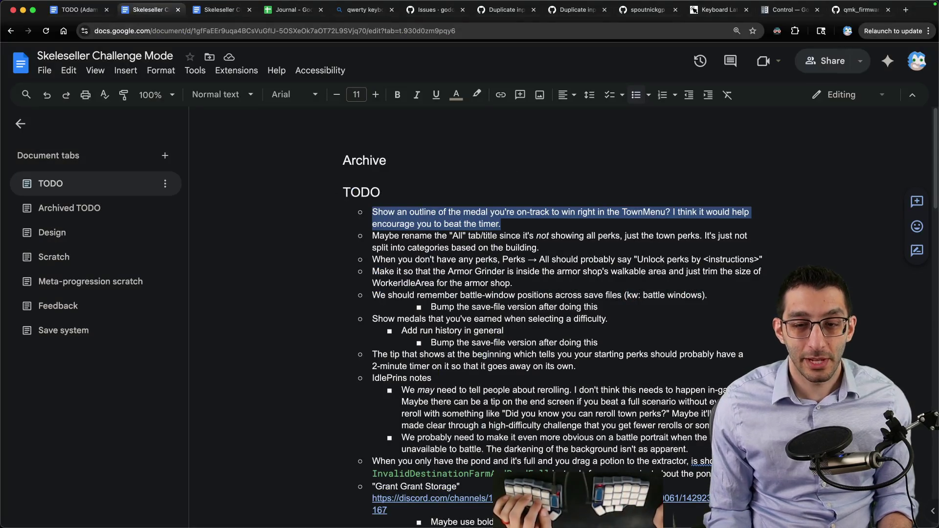
# In VS Code, cancel saving the untitled notes and launch Skeleseller with F5 debugging
pyautogui.moveTo(569, 499)
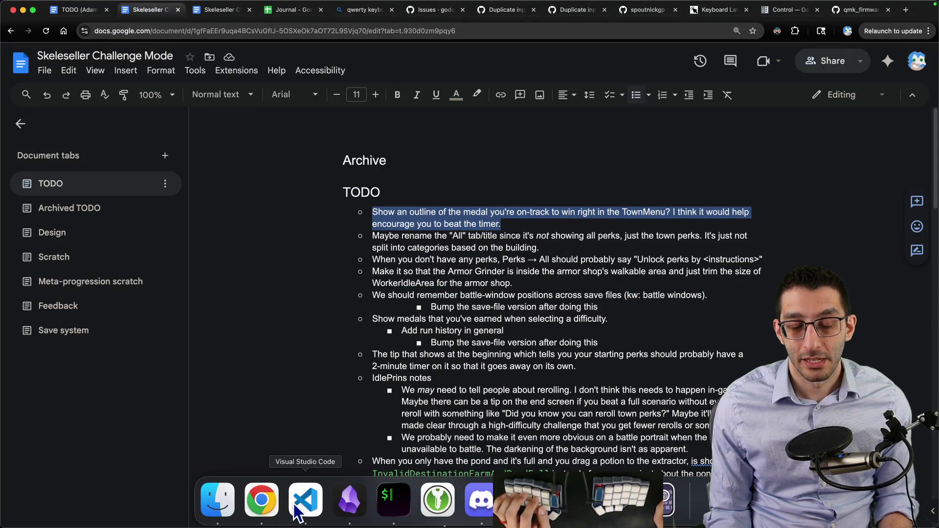
pyautogui.click(305, 499)
pyautogui.press('super+s')
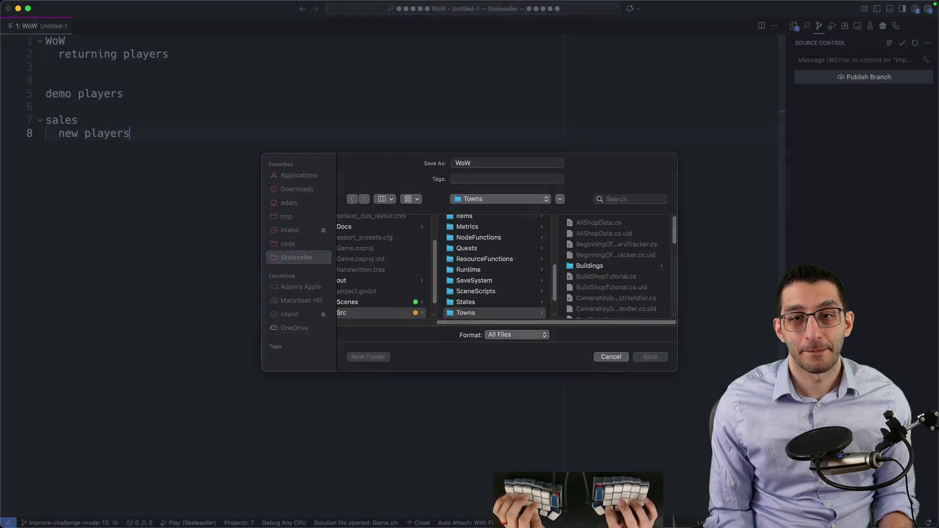
pyautogui.press('Escape')
pyautogui.press('F5')
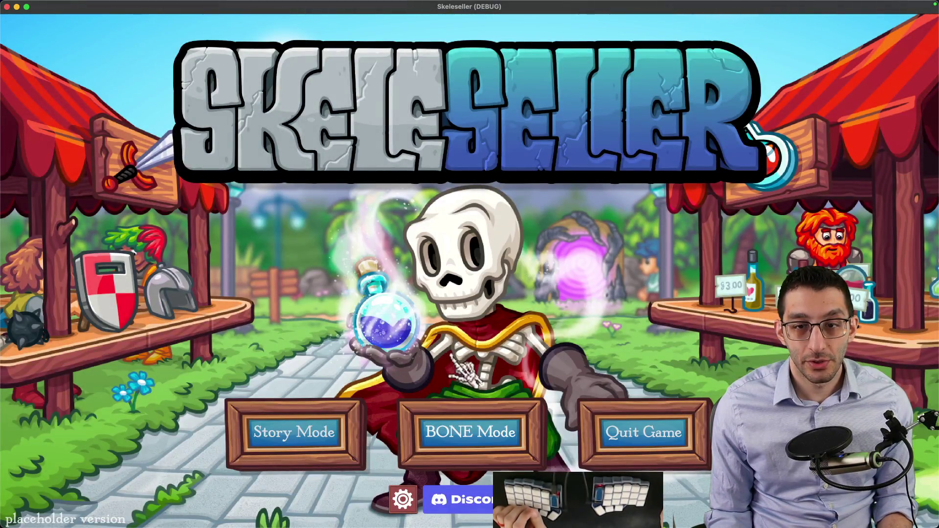
# Start BONE Mode's Scenario #2: Farming, getting past the saved-game prompt
pyautogui.click(467, 438)
pyautogui.click(469, 294)
pyautogui.click(526, 278)
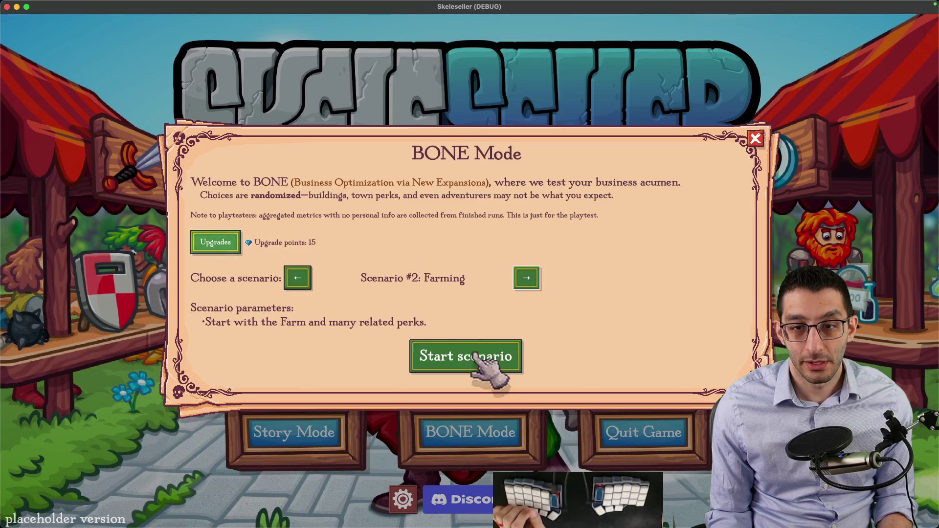
pyautogui.click(480, 350)
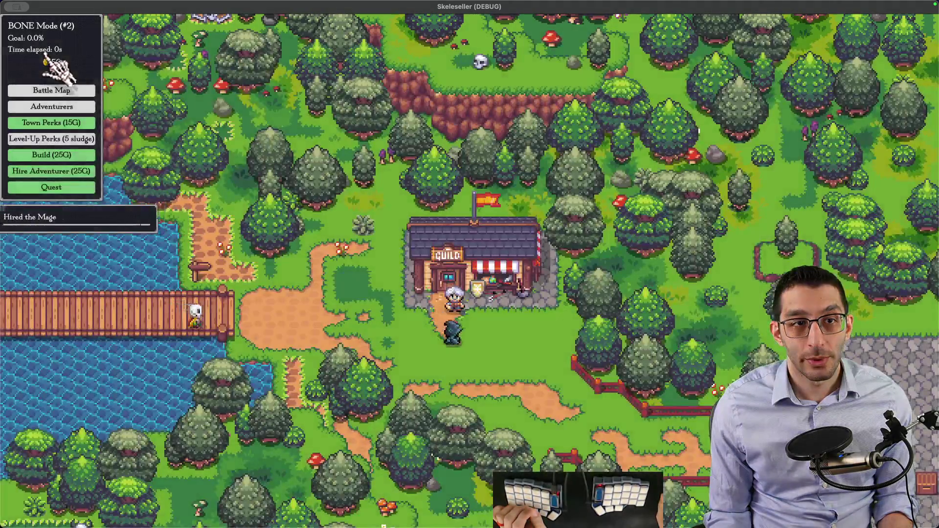
# Capture a Shottr window screenshot of the running game
pyautogui.moveTo(52, 54)
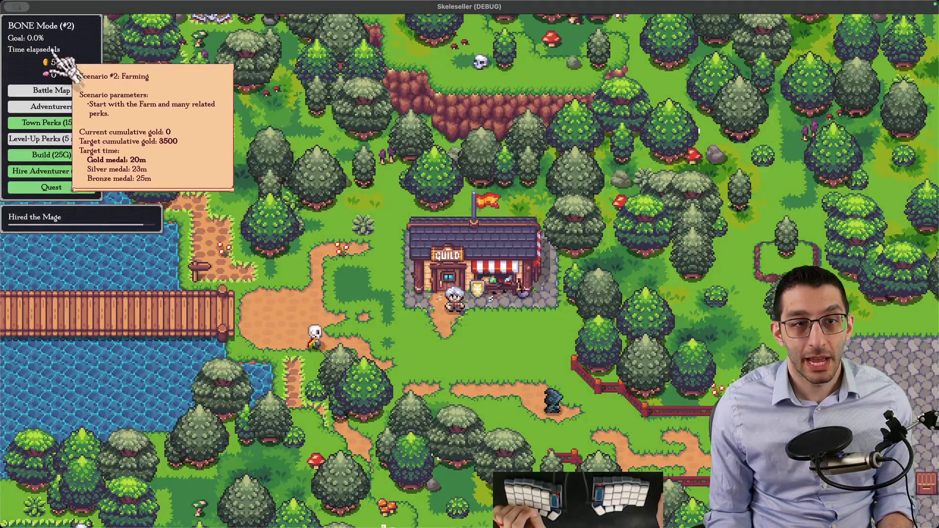
pyautogui.press('super+shift+4')
pyautogui.press('space')
pyautogui.click(53, 53)
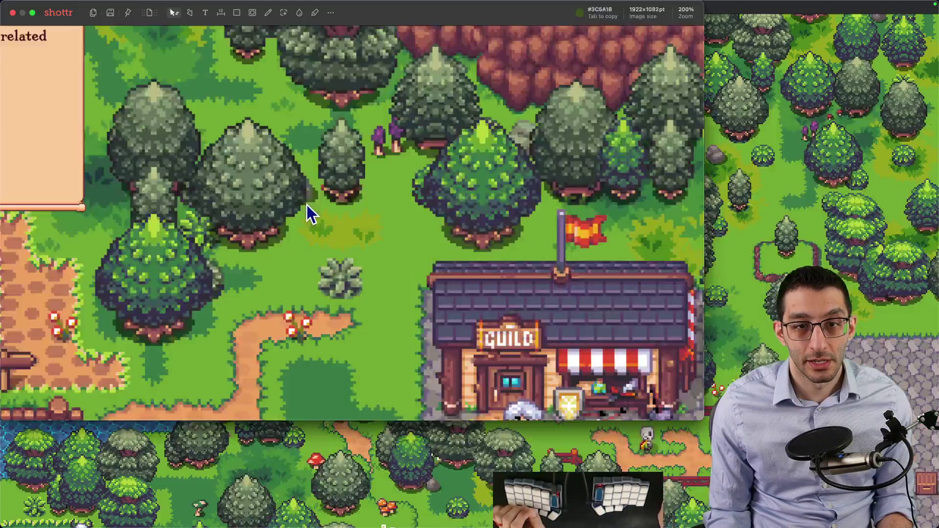
# Try cropping the screenshot around the Gold medal: 20m line, then cancel
pyautogui.hscroll(-8, 309, 209)
pyautogui.scroll(4, 308, 209)
pyautogui.press('c')
pyautogui.moveTo(318, 312); pyautogui.dragTo(187, 333)
pyautogui.press('Escape')
pyautogui.press('c')
pyautogui.press('Escape')
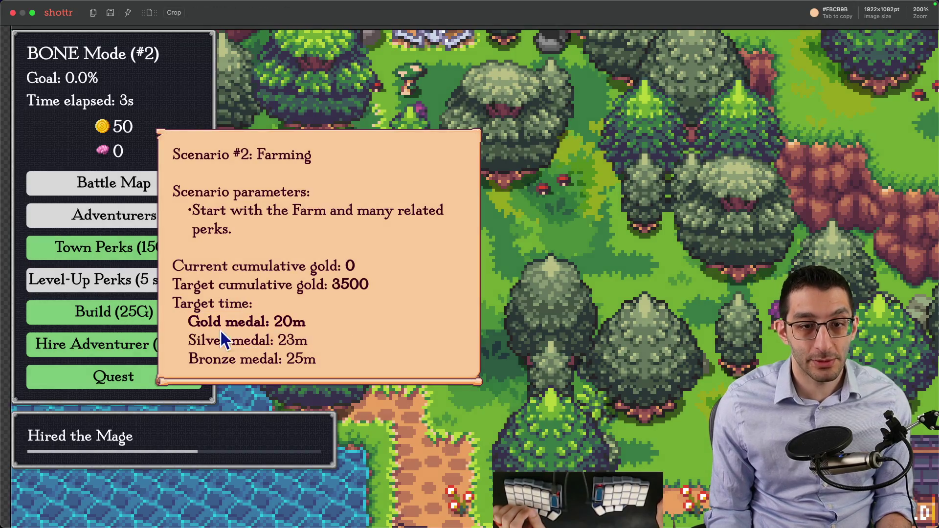
# Try crops around the 3s timer and 20m medal time, then close Shottr uncropped
pyautogui.press('c')
pyautogui.moveTo(116, 89); pyautogui.dragTo(139, 112)
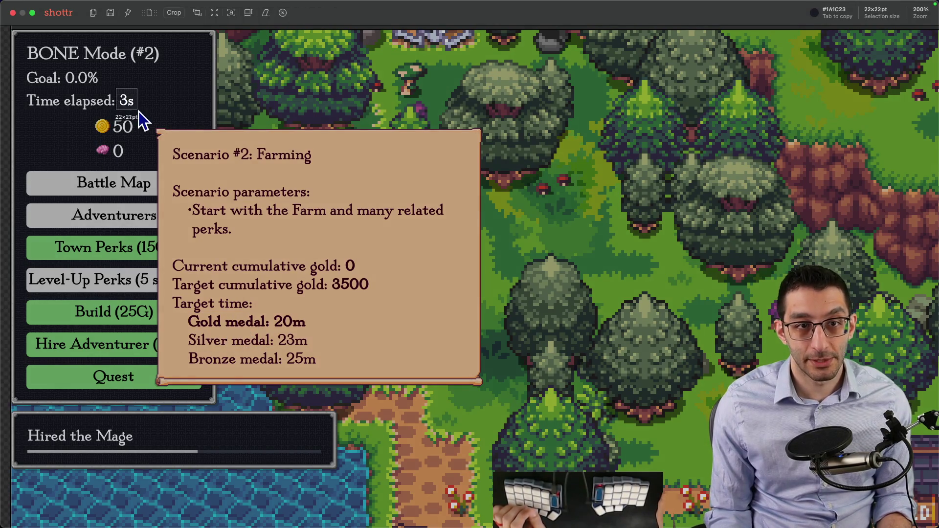
pyautogui.moveTo(308, 309); pyautogui.dragTo(274, 331)
pyautogui.press('Escape')
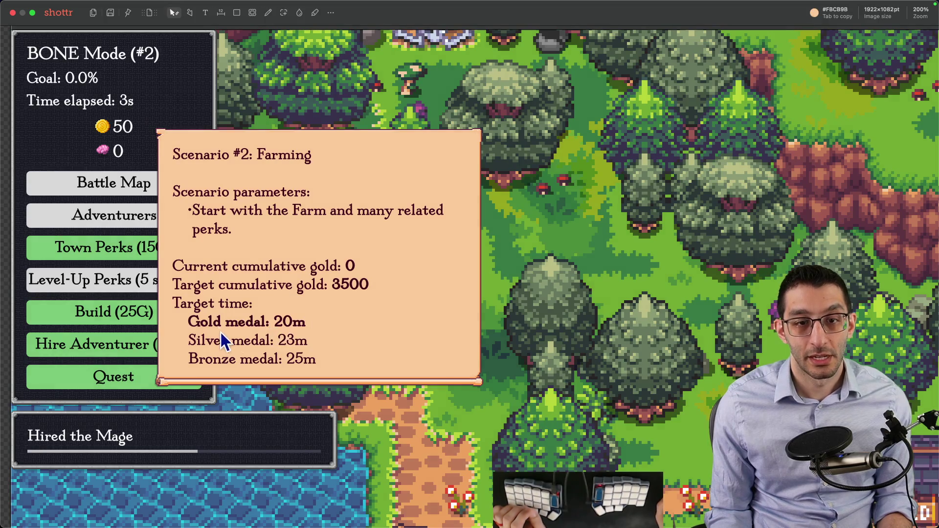
pyautogui.press('c')
pyautogui.moveTo(138, 89); pyautogui.dragTo(161, 109)
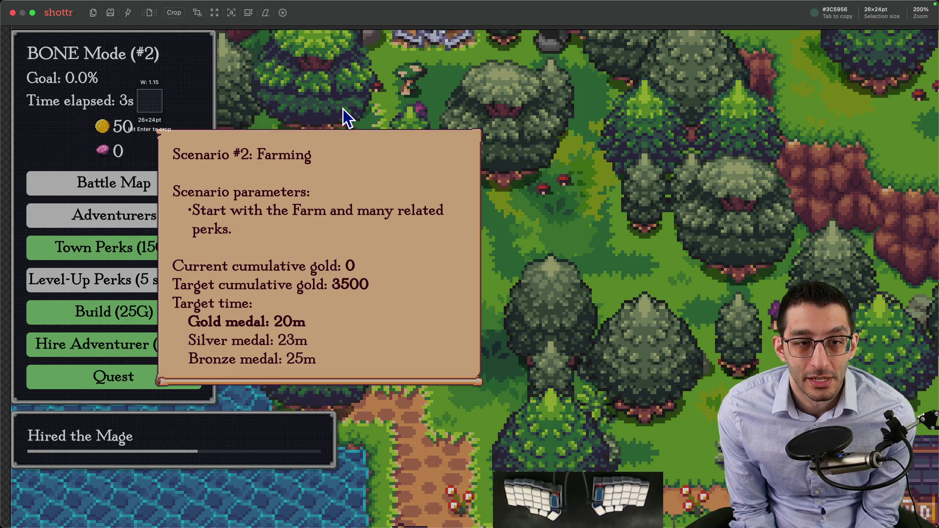
pyautogui.press('Escape')
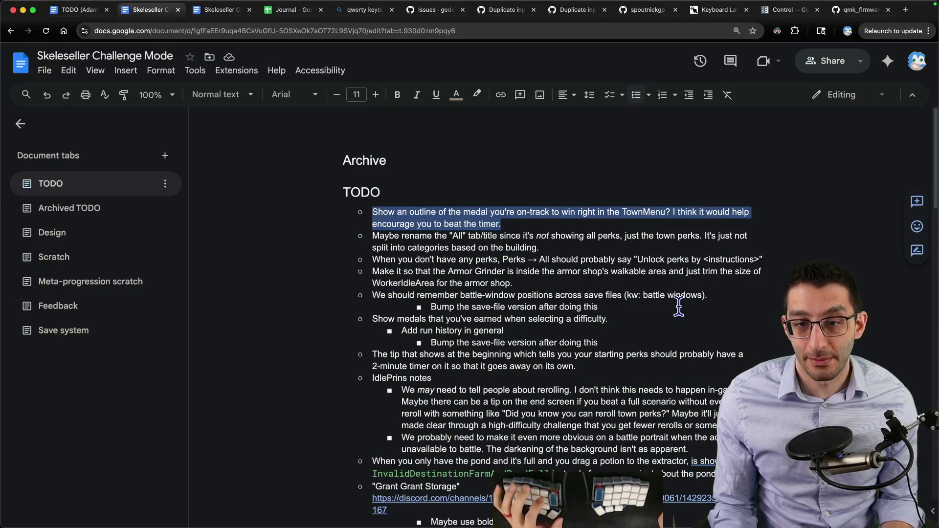
# Search the document for 'medal' and glance through the other browser tabs
pyautogui.press('super+f')
pyautogui.write('medal')
pyautogui.press('Return')
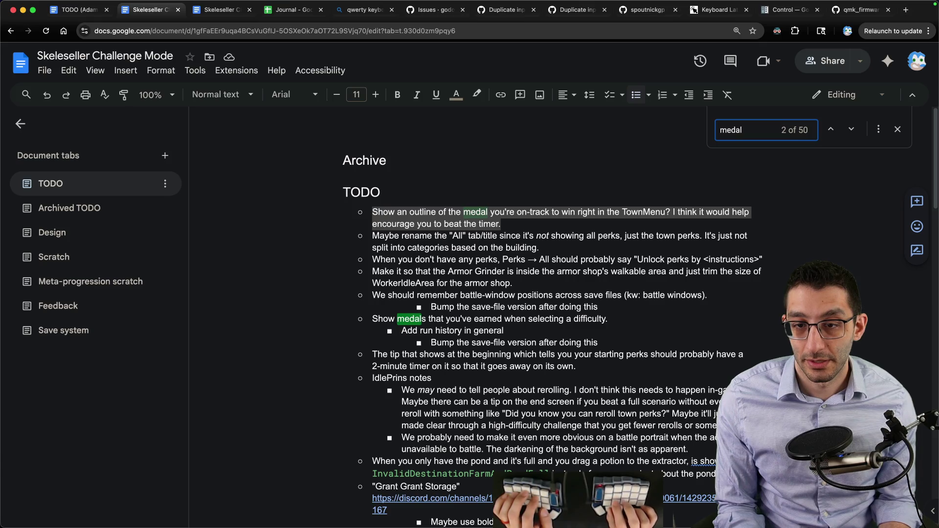
pyautogui.press('Return')
pyautogui.press('Return')
pyautogui.press('super+1')
pyautogui.press('super+2')
pyautogui.press('super+3')
pyautogui.press('super+2')
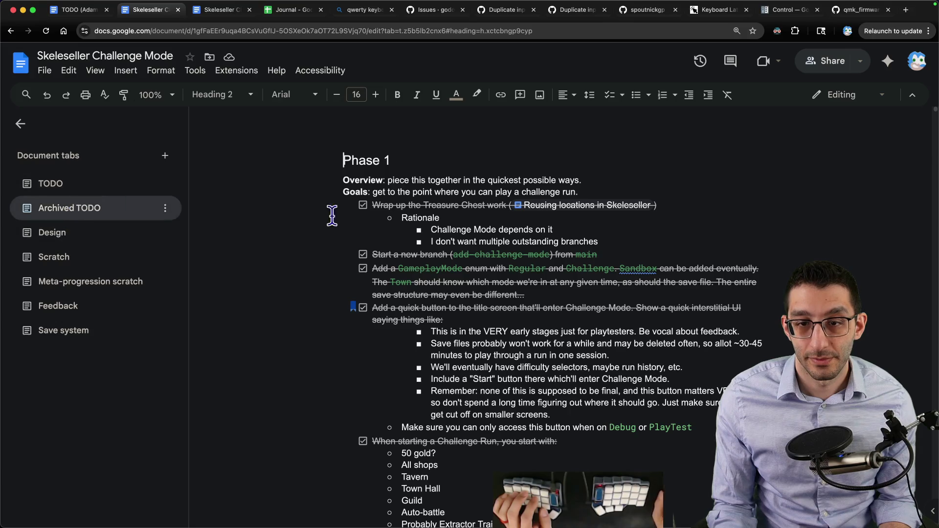
# Add sub-bullet 'We need graphics for these' under the earned-medals item and cut the medal-outline bullet
pyautogui.click(98, 184)
pyautogui.click(630, 319)
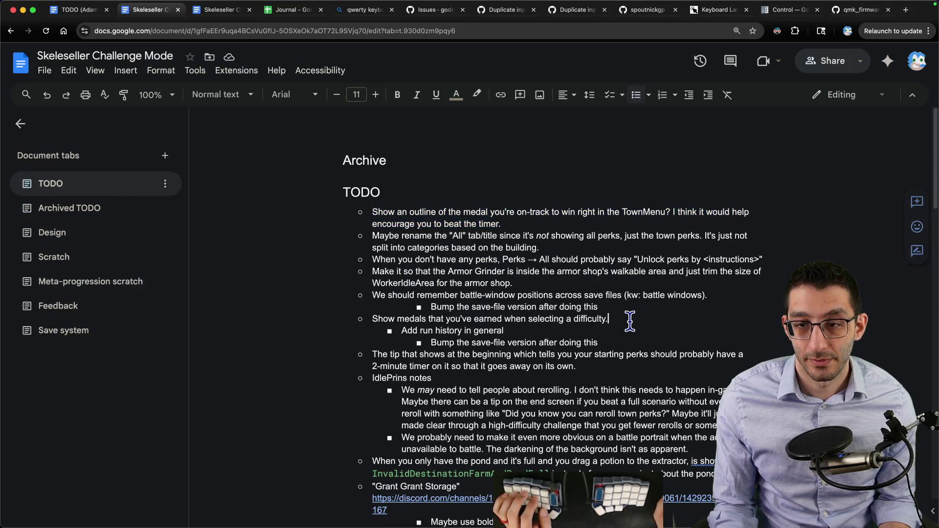
pyautogui.press('Return')
pyautogui.press('Tab')
pyautogui.press('Tab')
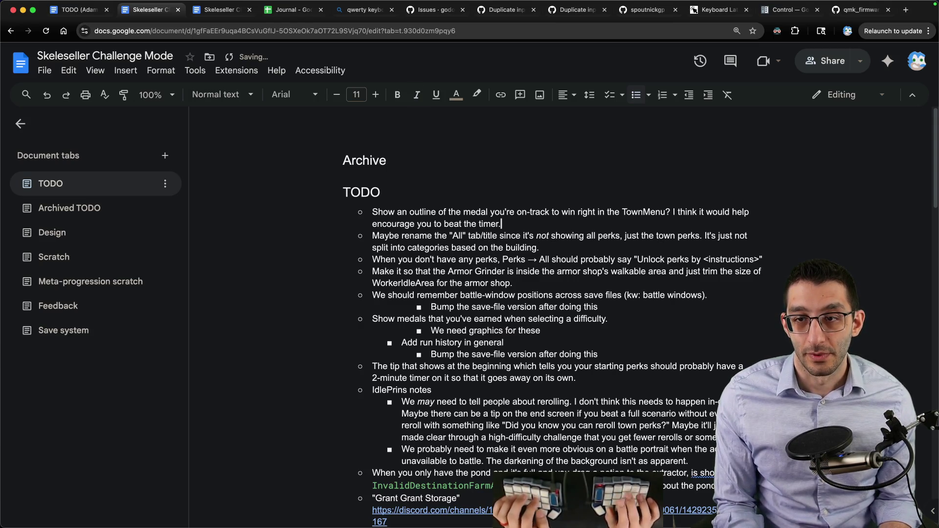
pyautogui.hotkey('alt', 'shift', 'Up')
pyautogui.press('super+x')
pyautogui.press('Delete')
# Start a new GitHub issue titled 'Consider showing an…'
pyautogui.press('super+t')
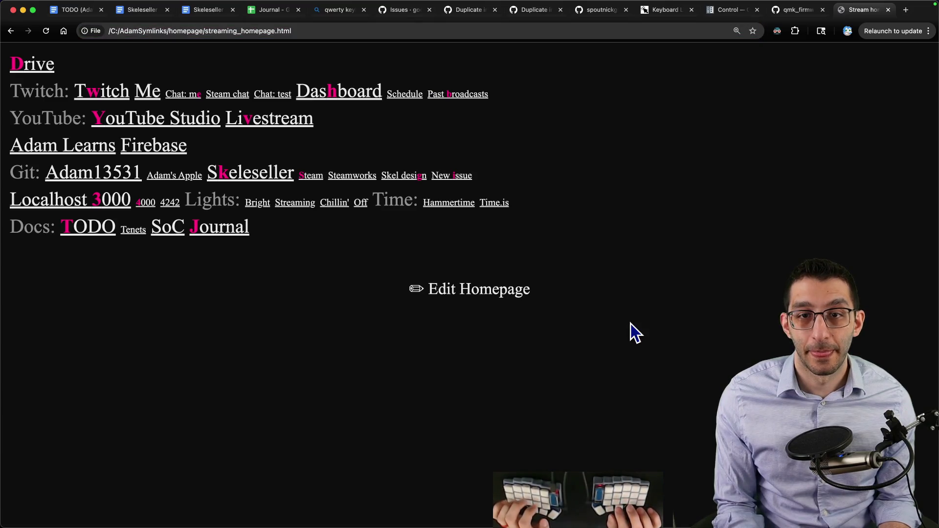
pyautogui.write('i')
pyautogui.write('Considr show')
pyautogui.press('BackSpace')
pyautogui.write("er showing an outline of the BONE Mode medal you're on-track to win")
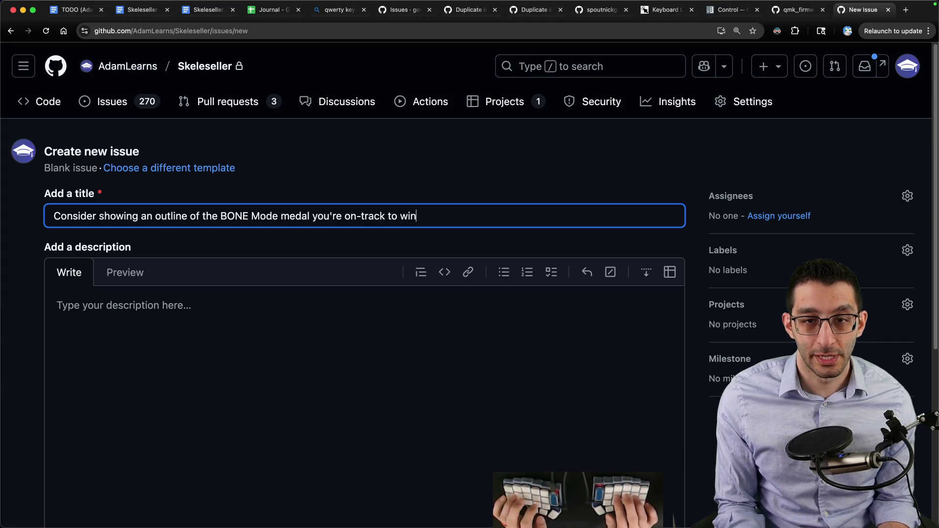
# Change 'BONE Mode' to 'BONE-Mode' in the issue title
pyautogui.hotkey('alt', 'Right')
pyautogui.press('Delete')
pyautogui.write('-')
# Paste the TODO sentence about showing the on-track medal outline as the description, adding blank lines above
pyautogui.click(235, 388)
pyautogui.write("Show an outline of the medal you're on-track to win right in the TownMenu? I think it would help encourage you to beat the timer.")
pyautogui.press('Return')
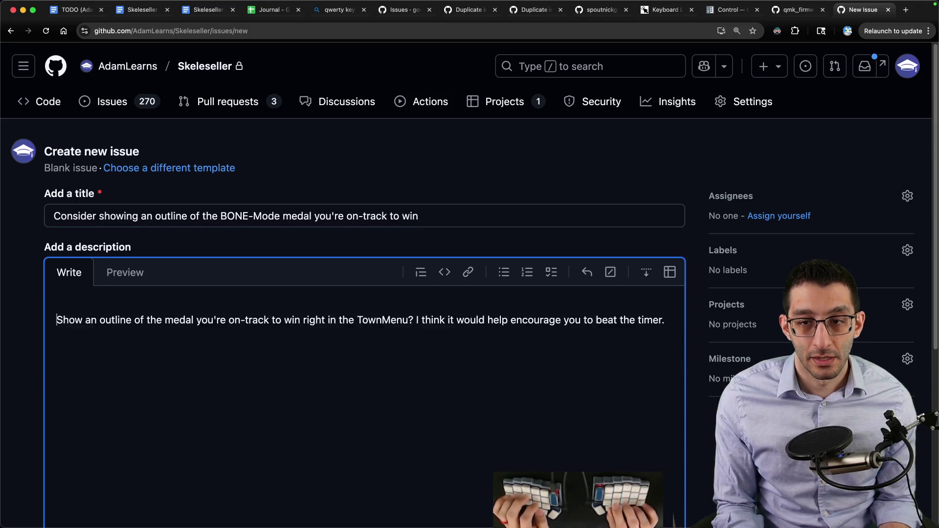
pyautogui.press('Return')
pyautogui.press('Up')
pyautogui.press('Up')
pyautogui.moveTo(614, 501)
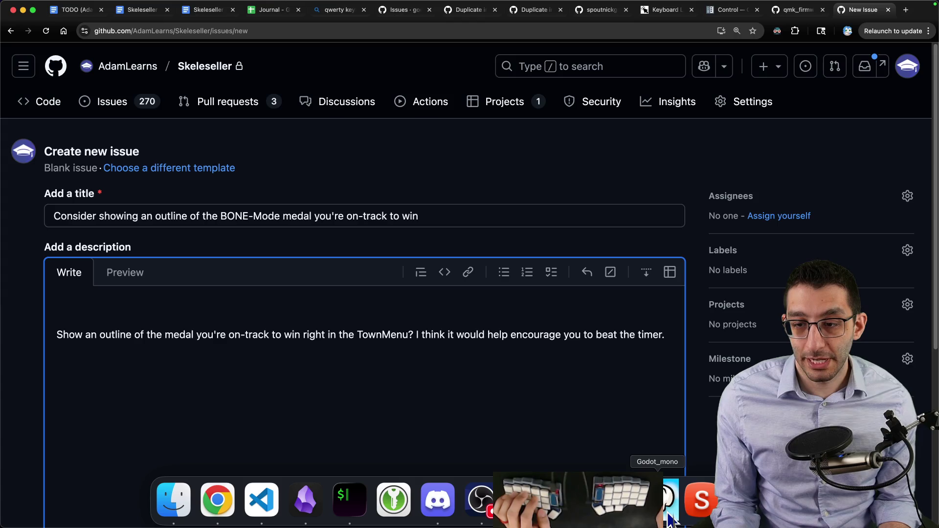
pyautogui.click(682, 514)
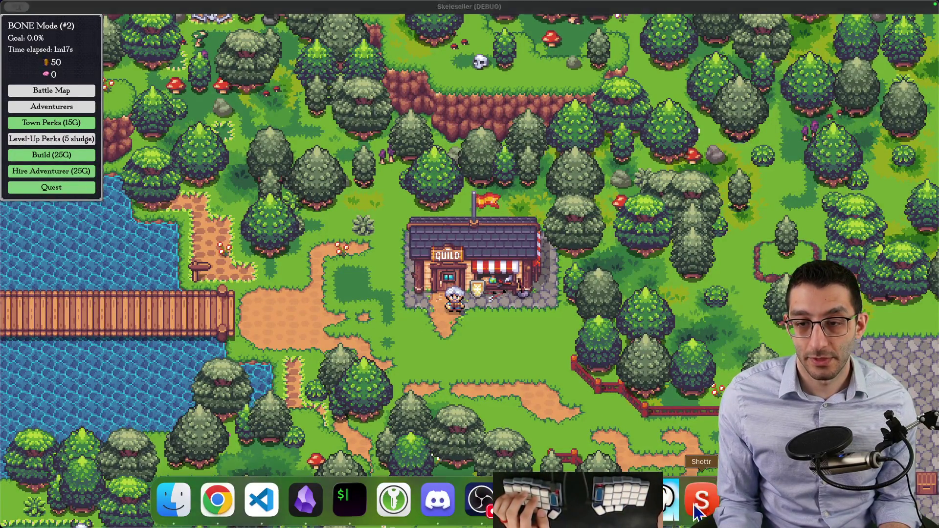
# Mark the latest screenshot with a red arrow to the rectangle and paste it into the GitHub description
pyautogui.click(711, 509)
pyautogui.press('Escape')
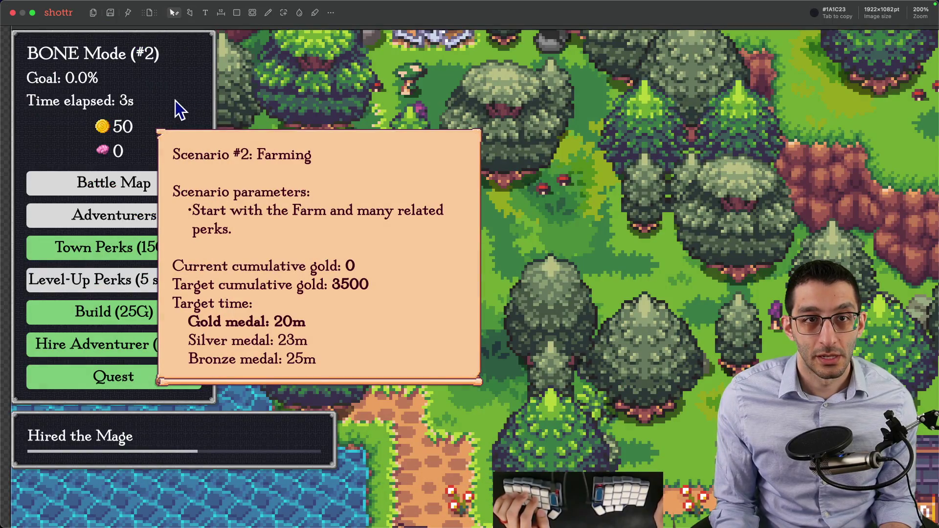
pyautogui.press('a')
pyautogui.moveTo(423, 82); pyautogui.dragTo(171, 102)
pyautogui.press('super+c')
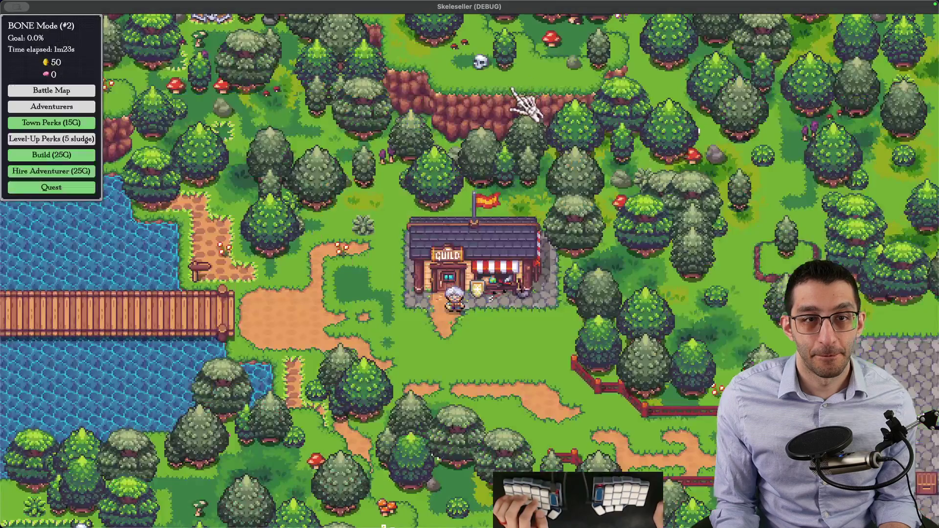
pyautogui.press('super+Tab')
pyautogui.press('super+v')
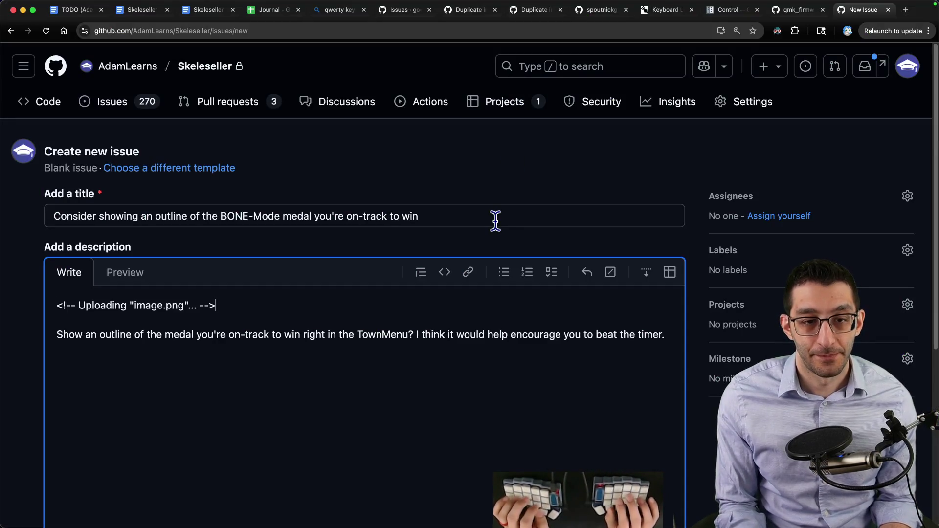
# Below the image, explain seeing a gold-medal outline at <20m, and delete the old sentence
pyautogui.press('Return')
pyautogui.press('Return')
pyautogui.write('I was p')
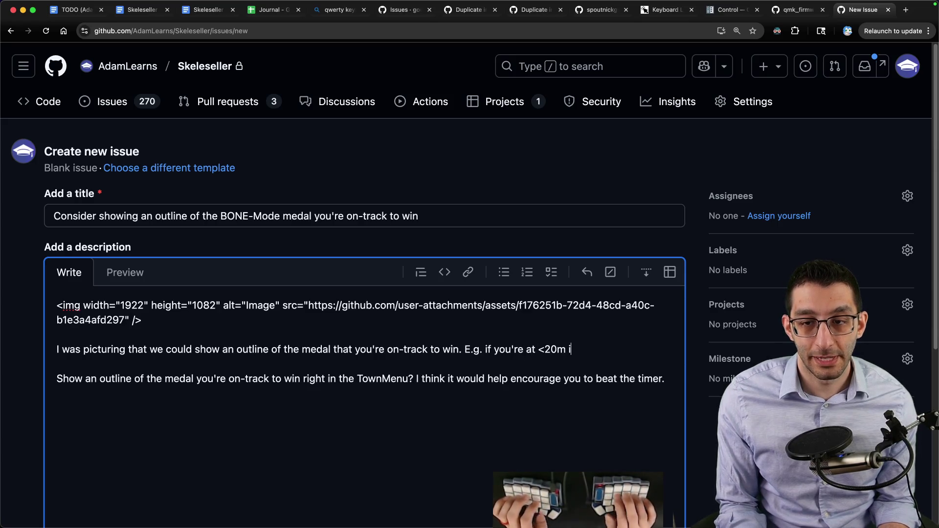
pyautogui.write('ould see an outline of a')
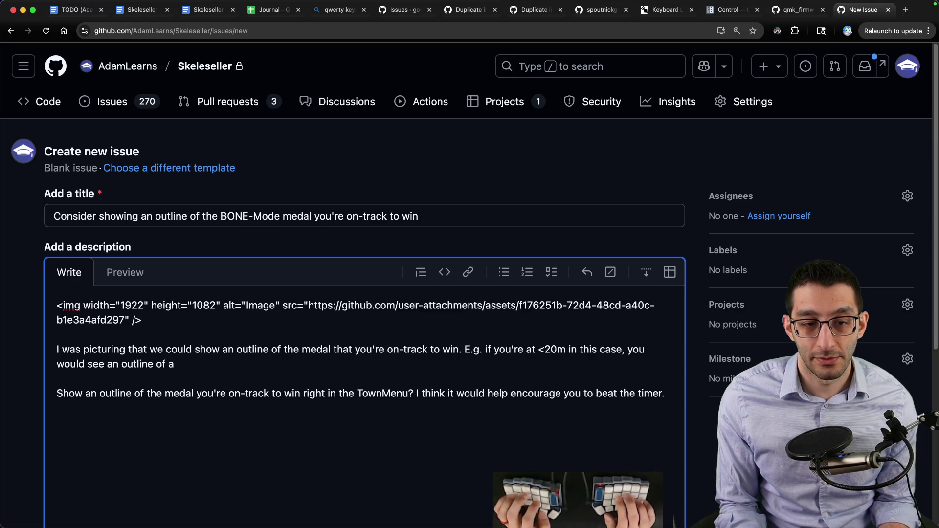
pyautogui.hotkey('shift', 'Down')
pyautogui.hotkey('shift', 'Down')
pyautogui.press('BackSpace')
pyautogui.press('BackSpace')
# Submit the new GitHub issue and return to the Google Docs TODO
pyautogui.scroll(-5, 488, 216)
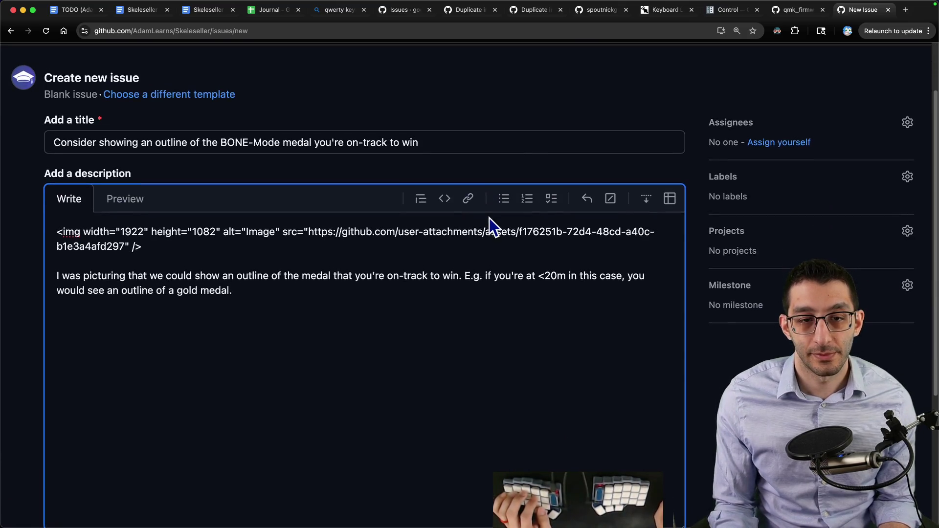
pyautogui.scroll(-2, 490, 348)
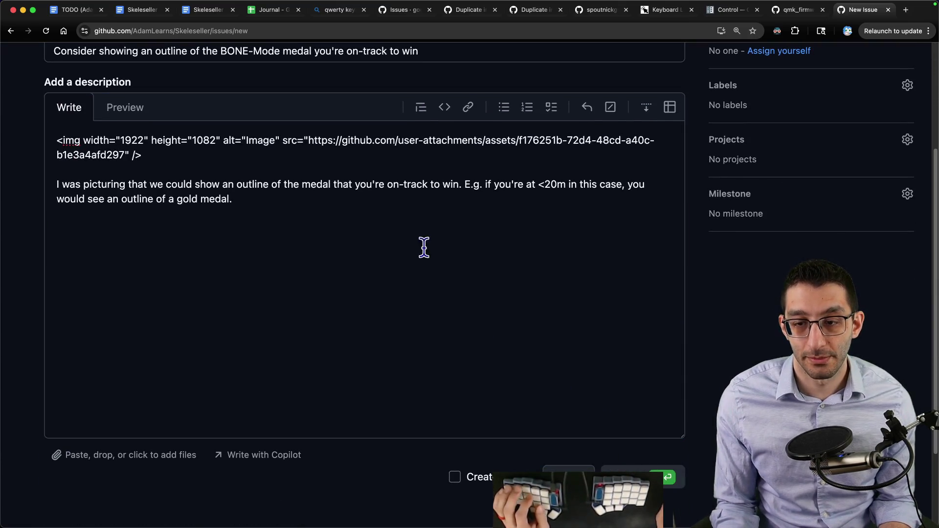
pyautogui.press('super+Return')
pyautogui.press('super+2')
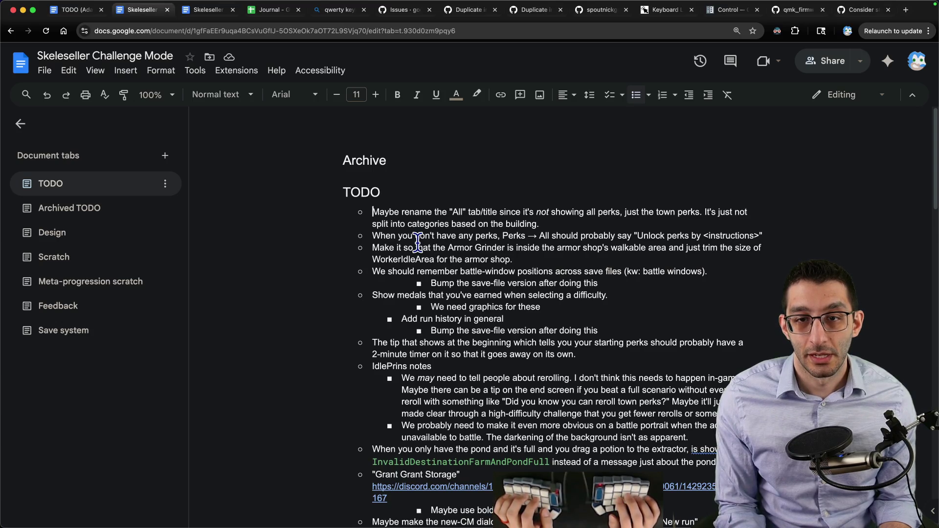
# Select the first TODO bullet in the Challenge Mode document
pyautogui.hotkey('shift', 'Down')
pyautogui.hotkey('shift', 'Down')
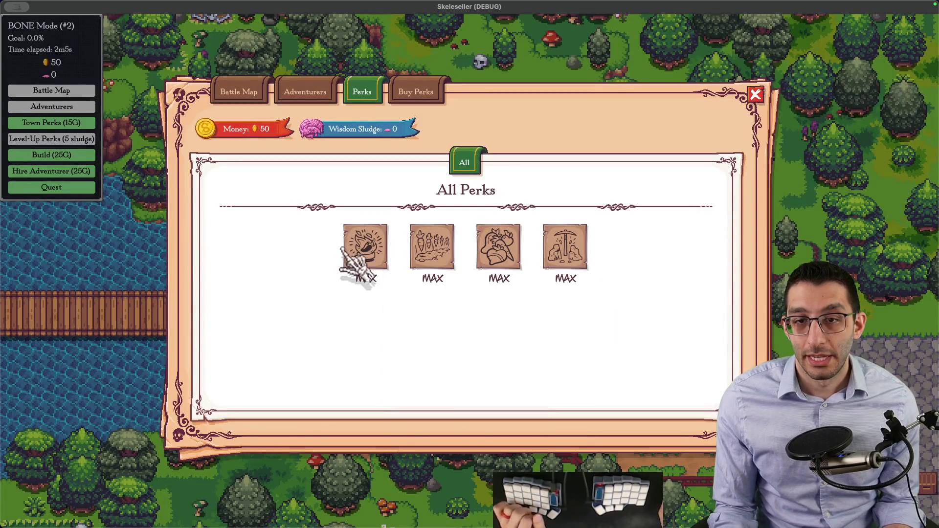
# On the perk-buying page, buy town perks including Free Guild Supplies and Well Water
pyautogui.click(416, 91)
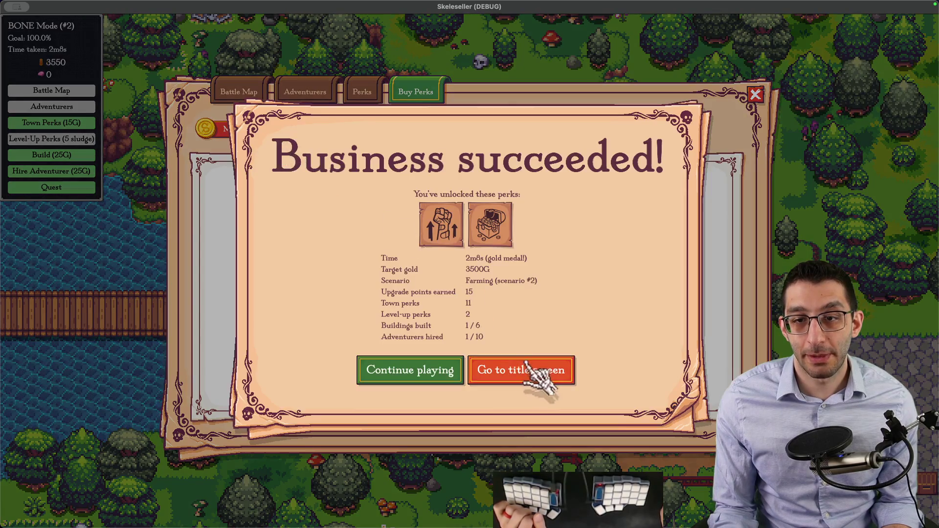
pyautogui.click(455, 369)
pyautogui.click(465, 287)
pyautogui.click(455, 364)
pyautogui.click(463, 289)
pyautogui.click(462, 362)
pyautogui.click(461, 288)
pyautogui.click(467, 362)
# Buy more town perks, including Warehouse and More Treasure Stands, then return to VS Code
pyautogui.click(465, 287)
pyautogui.click(470, 329)
pyautogui.click(464, 288)
pyautogui.click(474, 345)
pyautogui.click(475, 291)
pyautogui.click(482, 344)
pyautogui.click(470, 288)
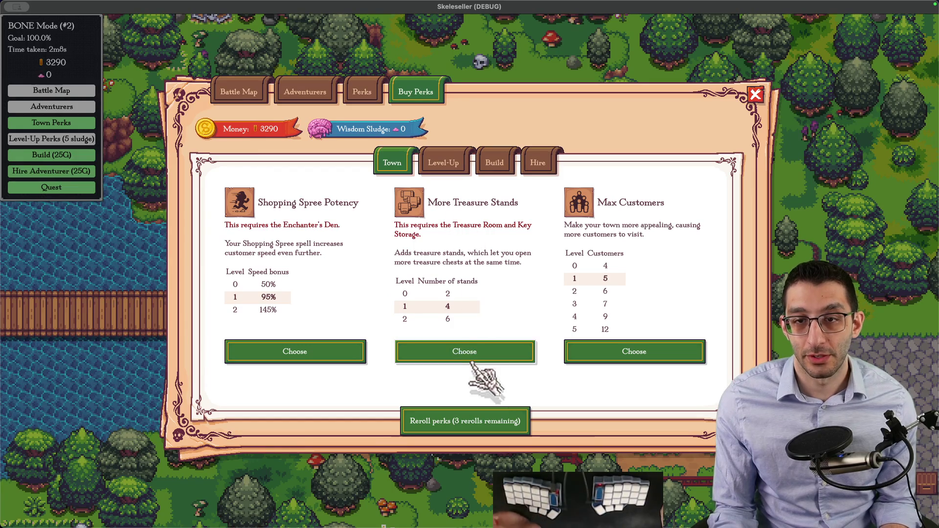
pyautogui.click(477, 354)
pyautogui.moveTo(264, 262)
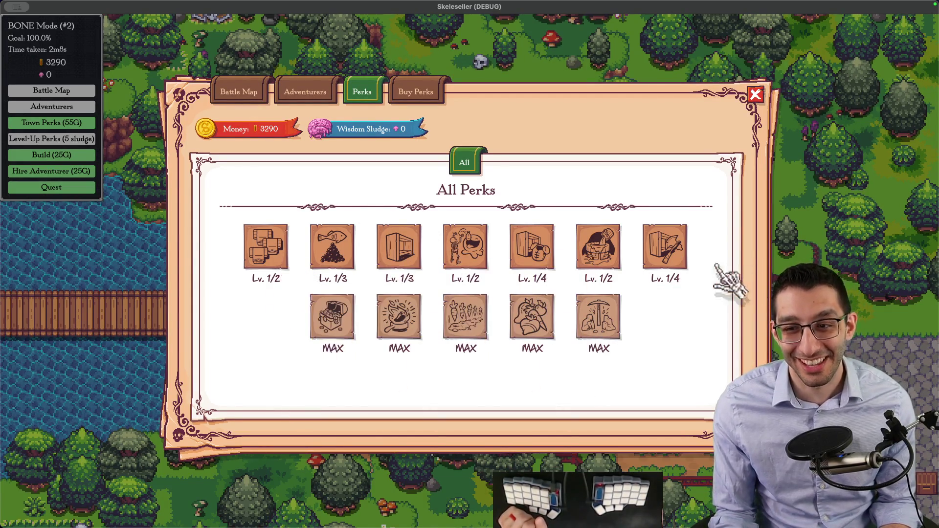
pyautogui.moveTo(622, 304)
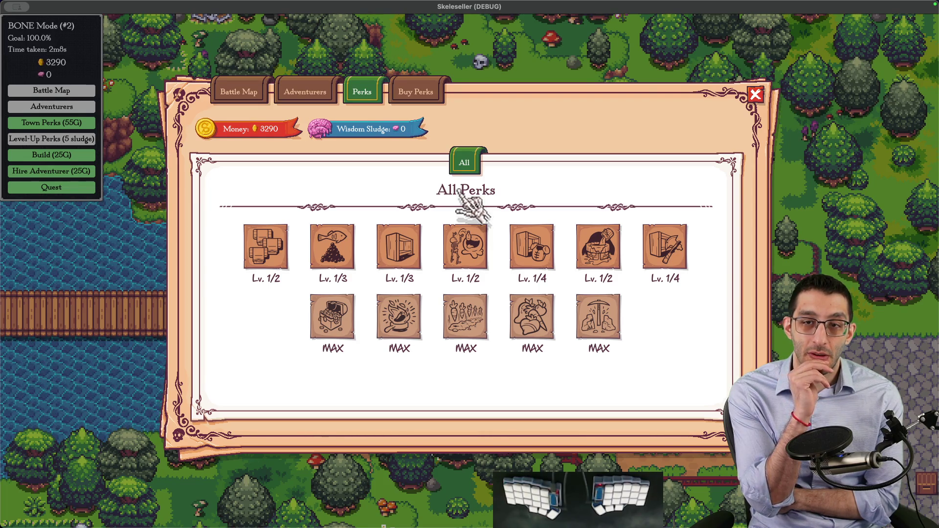
pyautogui.press('super+Tab')
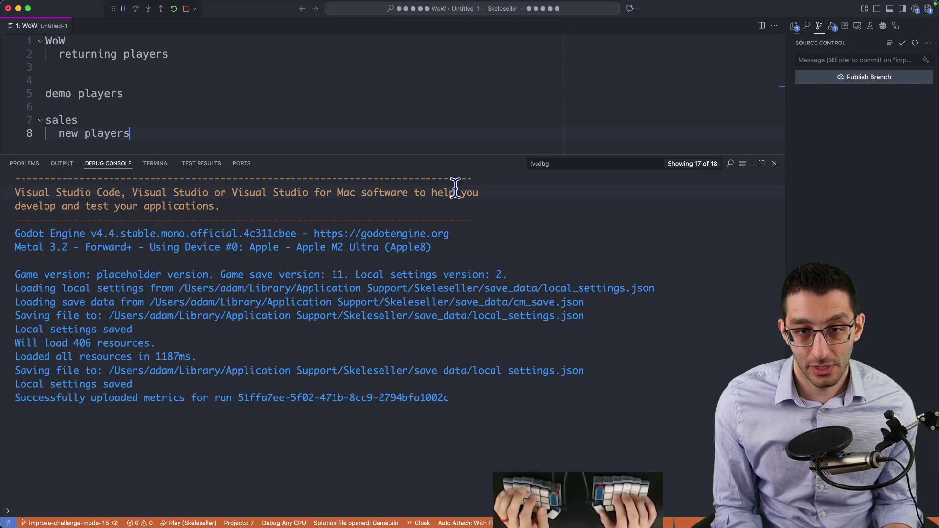
# Change the 'All Perks' title in AllPerksTree.cs to 'Town Perks'
pyautogui.press('super+p')
pyautogui.write('%all')
pyautogui.press('Return')
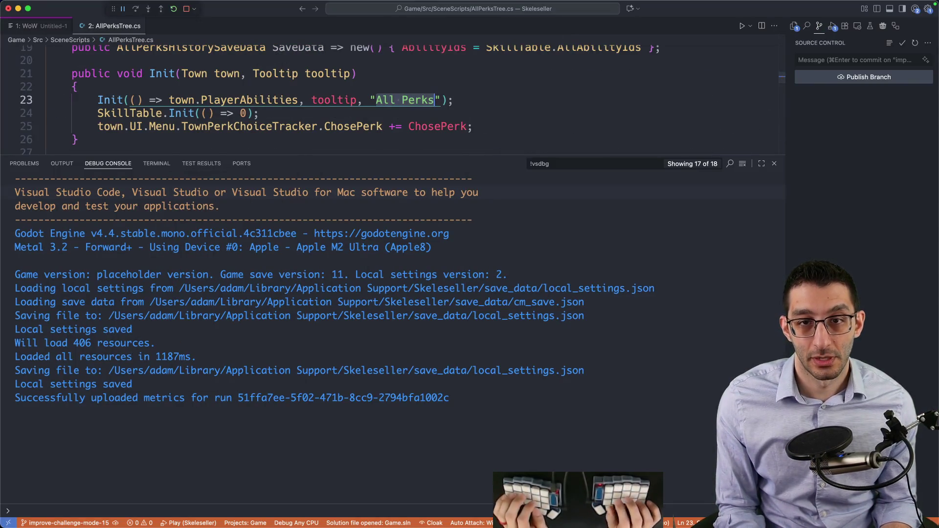
pyautogui.write('Town')
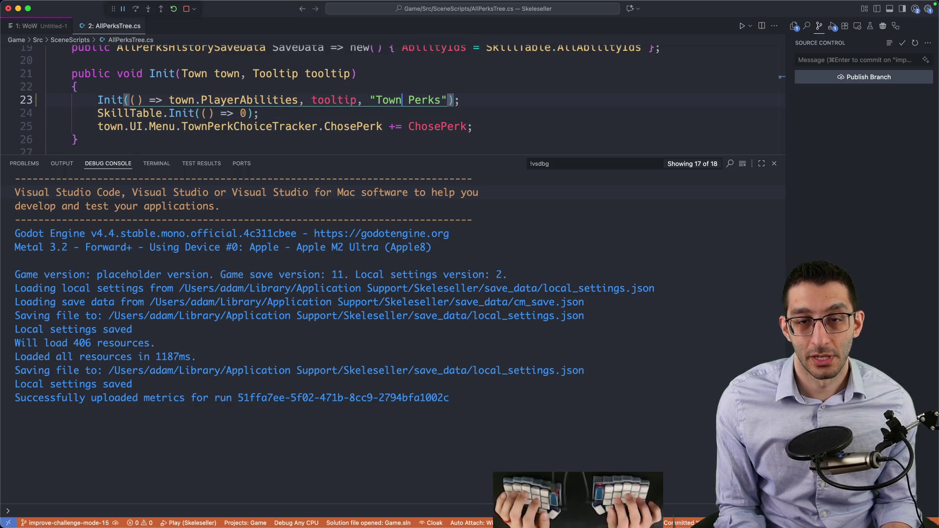
# Hide the debug console, move to the ChosePerk subscription on line 25, then show the TODO document
pyautogui.press('super+j')
pyautogui.scroll(3, 443, 189)
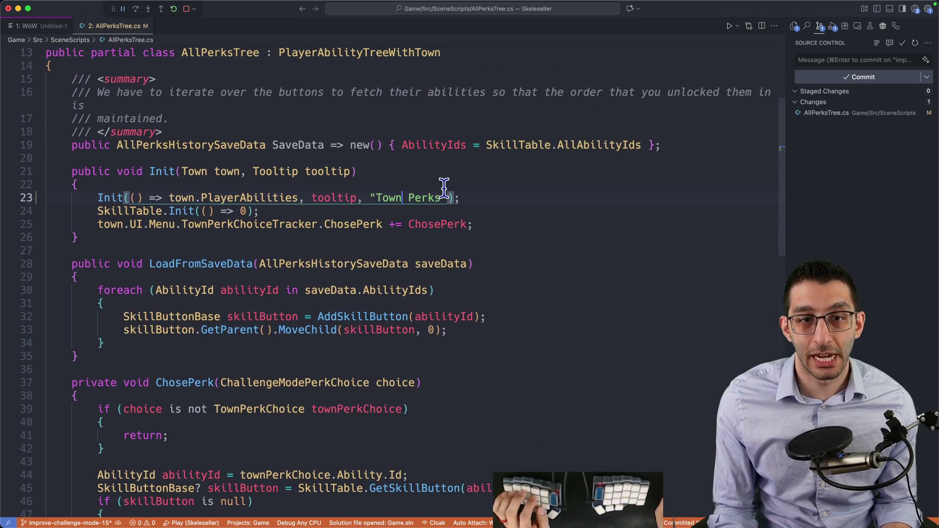
pyautogui.scroll(3, 443, 188)
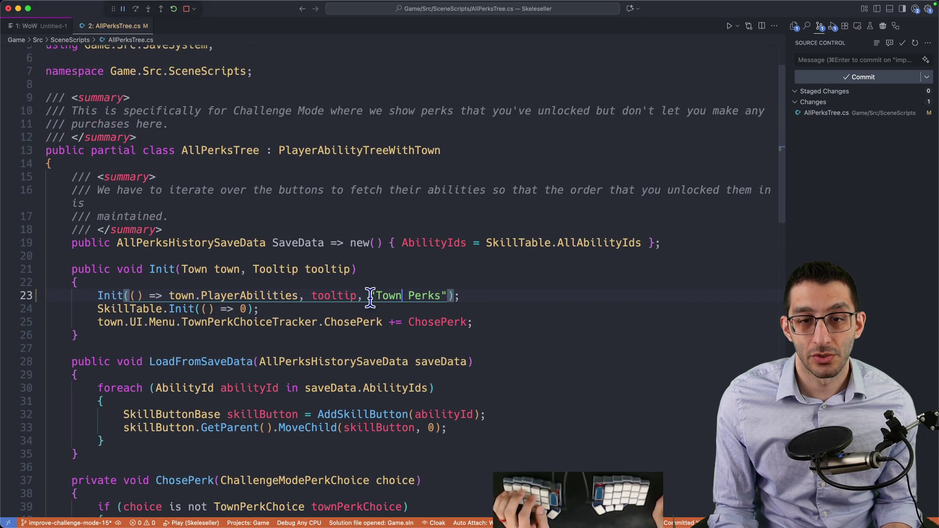
pyautogui.press('Down')
pyautogui.press('Down')
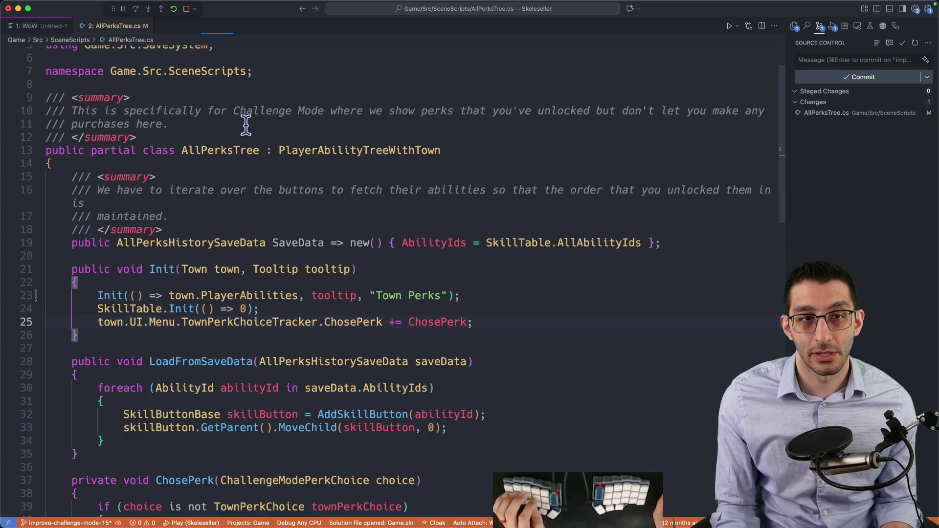
pyautogui.press('super+Tab')
pyautogui.press('super+1')
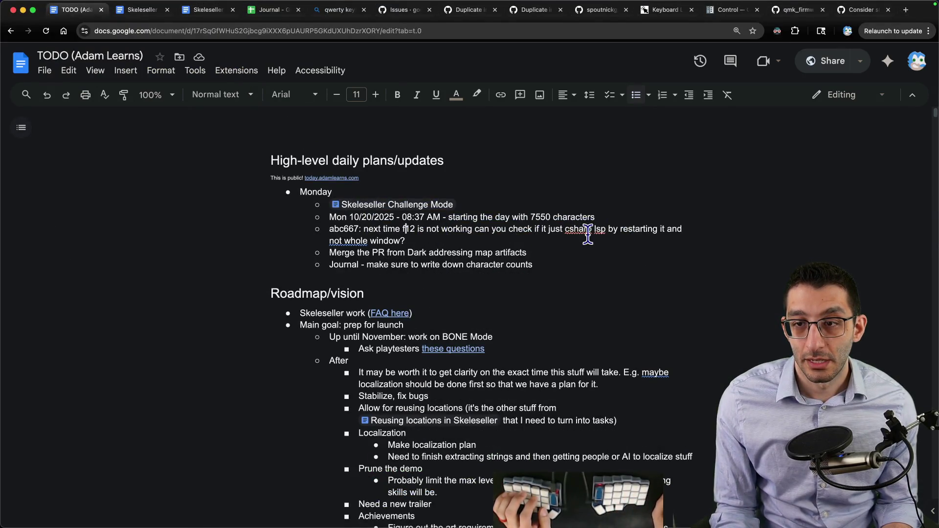
# Search Bing for 'vscode restart c# lsp' and expand the Copilot answer
pyautogui.press('super+t')
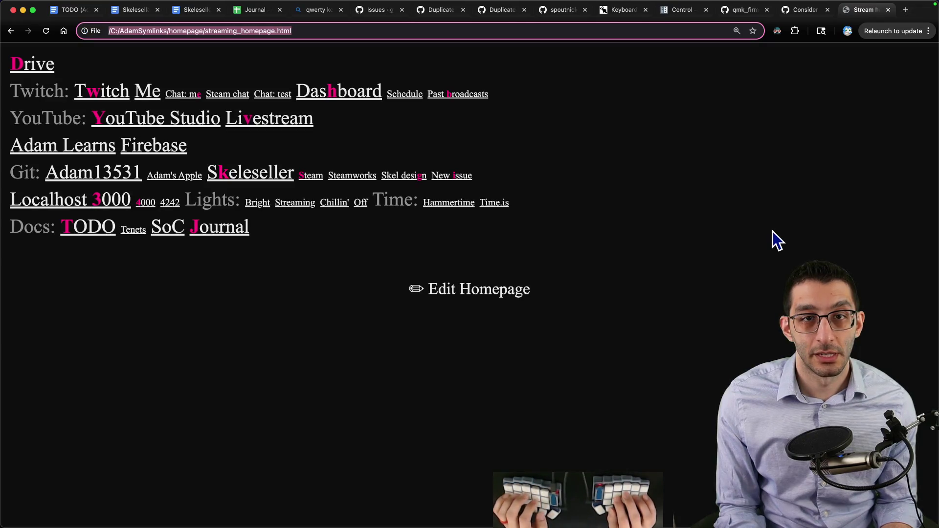
pyautogui.write('vscode restart ')
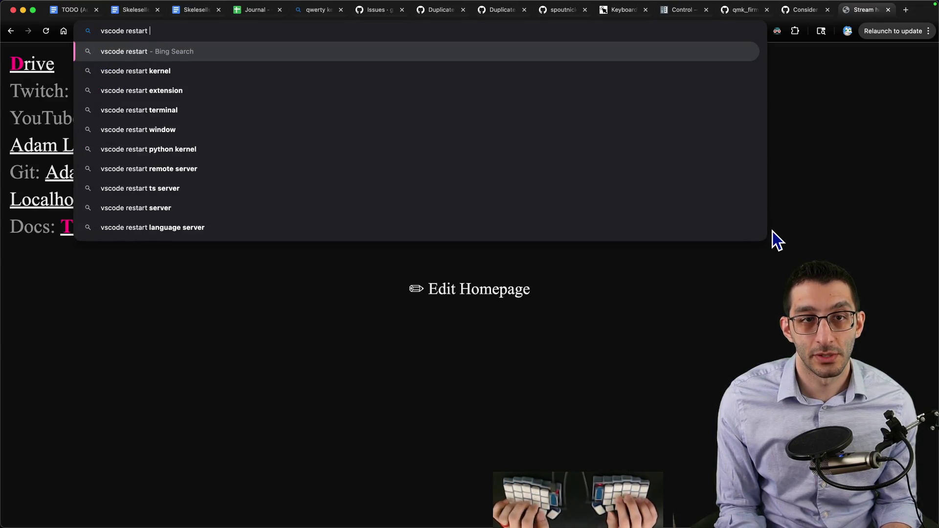
pyautogui.write('c# lsp')
pyautogui.press('Return')
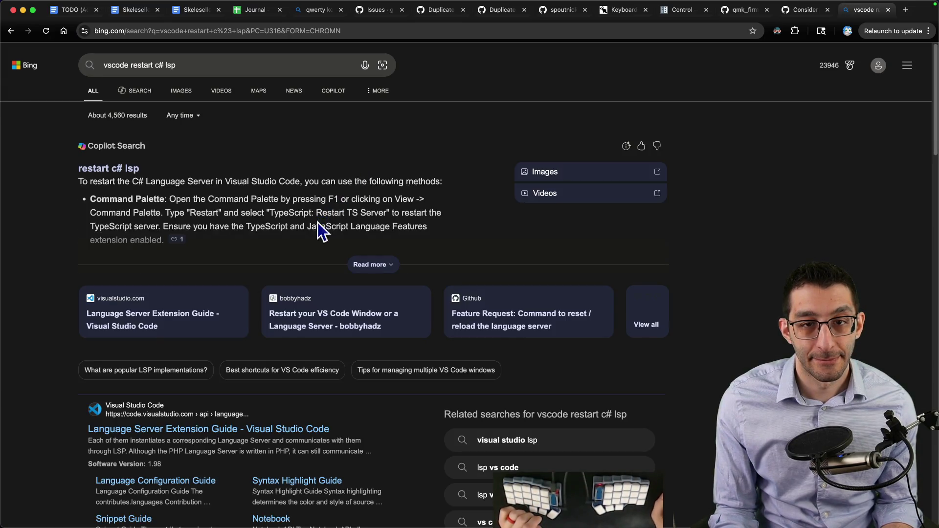
pyautogui.click(360, 266)
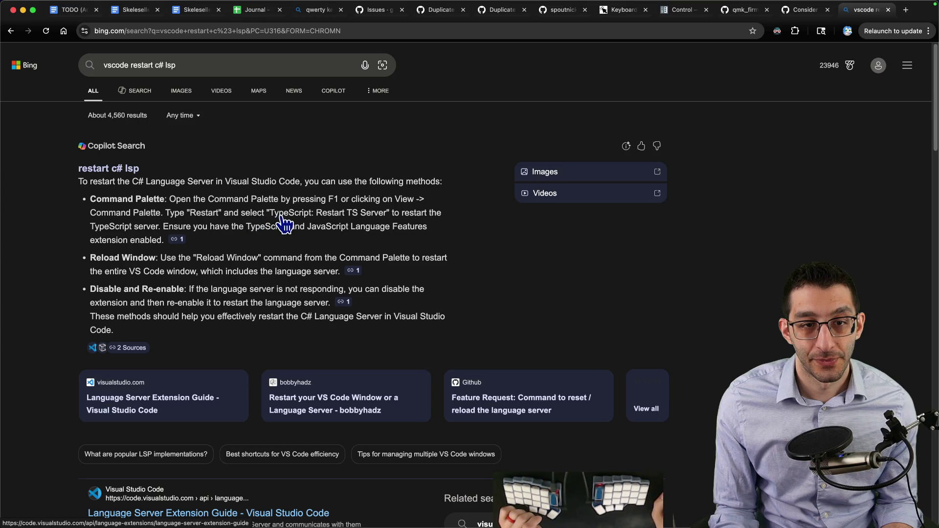
# Filter the VS Code Command Palette by 'c#'
pyautogui.press('super+Tab')
pyautogui.press('super+shift+p')
pyautogui.write('c#')
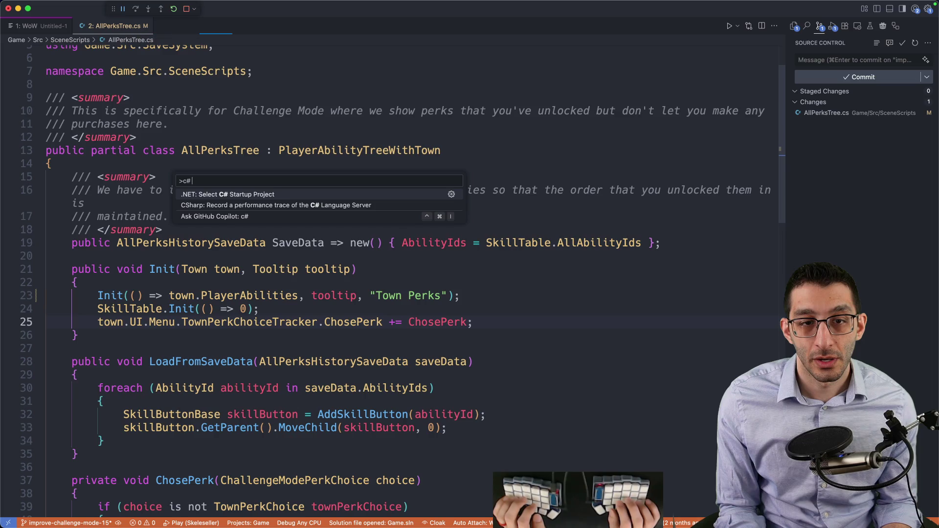
# Change the command filter to 'language server', browse the results, and return to Bing
pyautogui.press('BackSpace')
pyautogui.press('BackSpace')
pyautogui.write('langu')
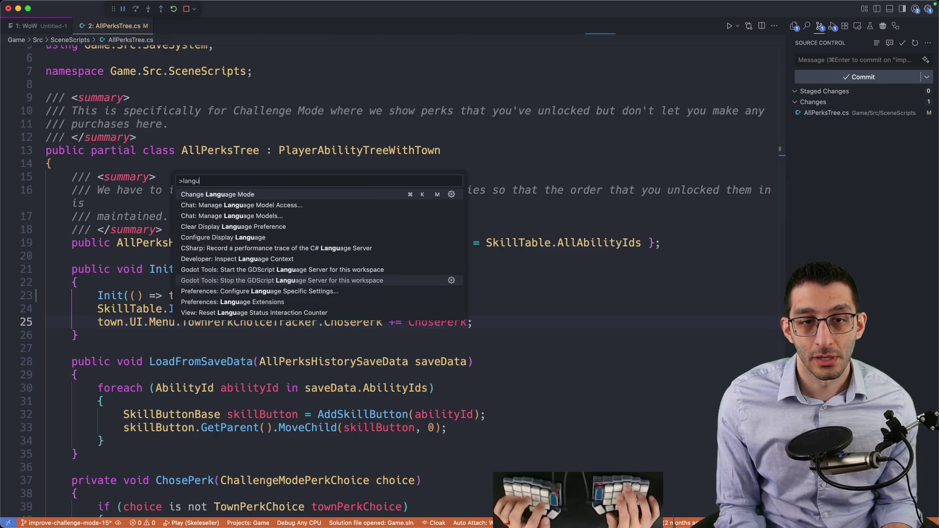
pyautogui.write('age server')
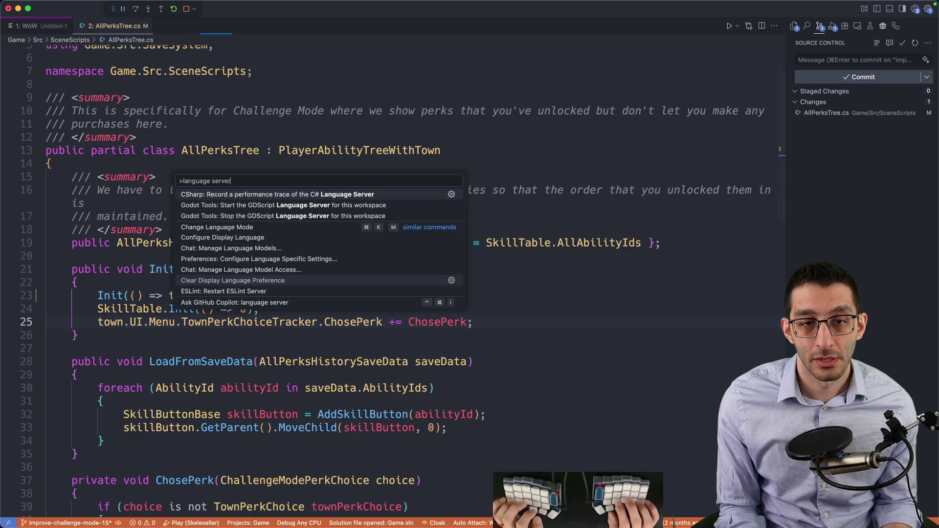
pyautogui.press('Down')
pyautogui.press('Down')
pyautogui.press('Down')
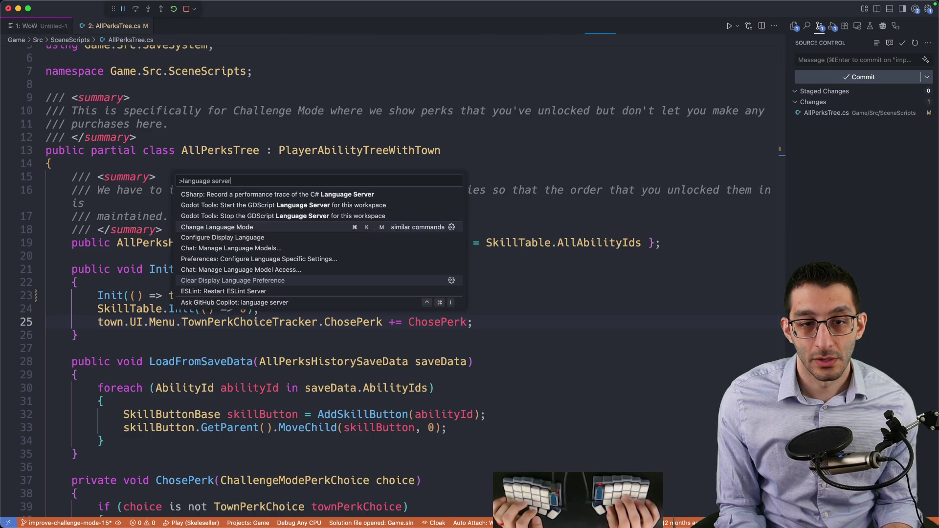
pyautogui.press('super+Tab')
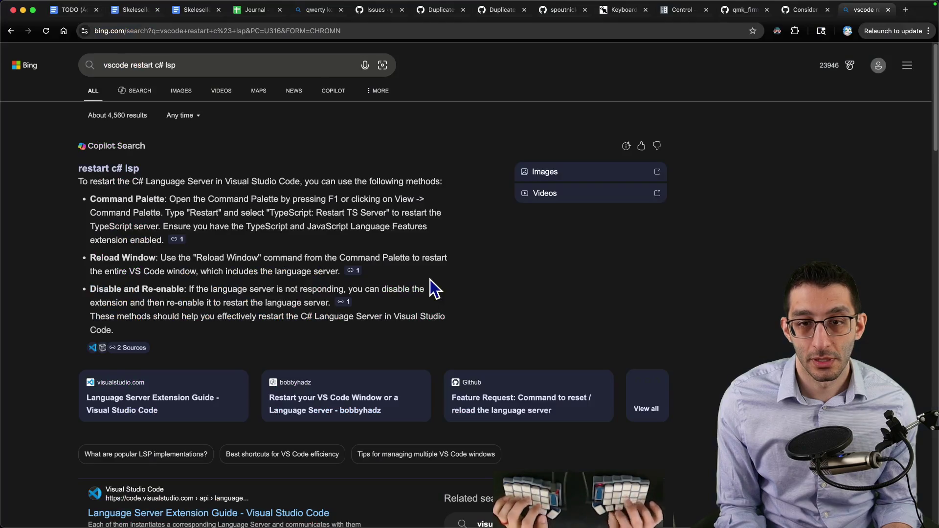
# Open the bobbyhadz article on restarting a language server
pyautogui.scroll(-5, 427, 275)
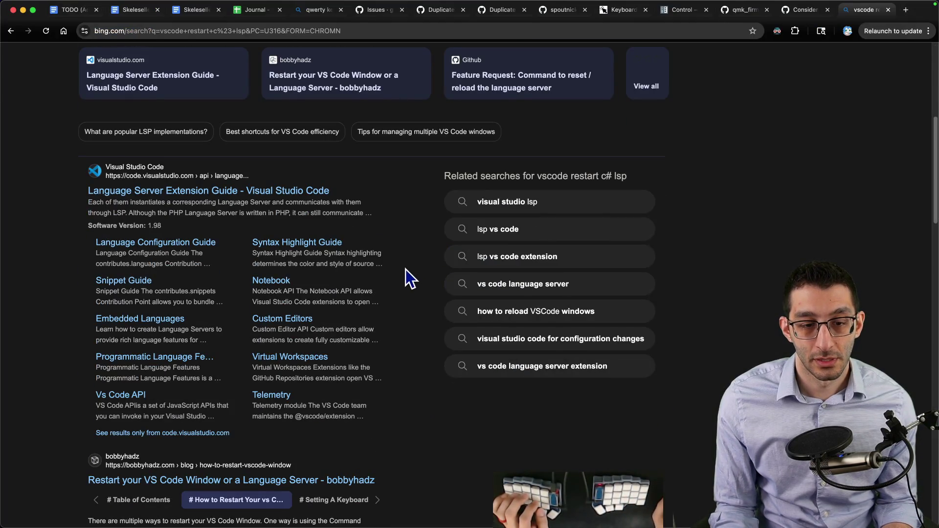
pyautogui.scroll(-5, 406, 269)
pyautogui.click(375, 296)
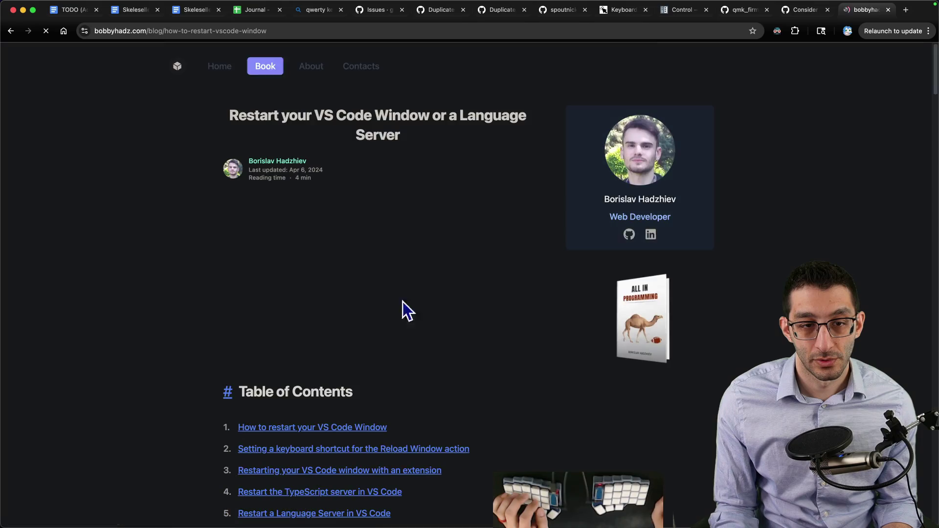
pyautogui.scroll(-3, 524, 286)
pyautogui.press('super+t')
pyautogui.write('langu')
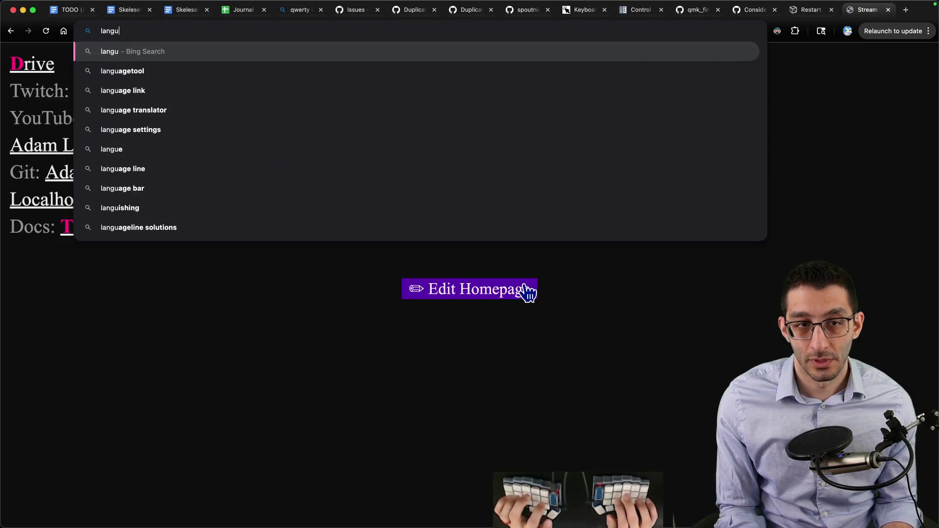
pyautogui.press('super+w')
# Highlight 'language' in the article and jump to 'Restart a Language Server in VS Code'
pyautogui.press('super+f')
pyautogui.scroll(-1, 509, 319)
pyautogui.write('language')
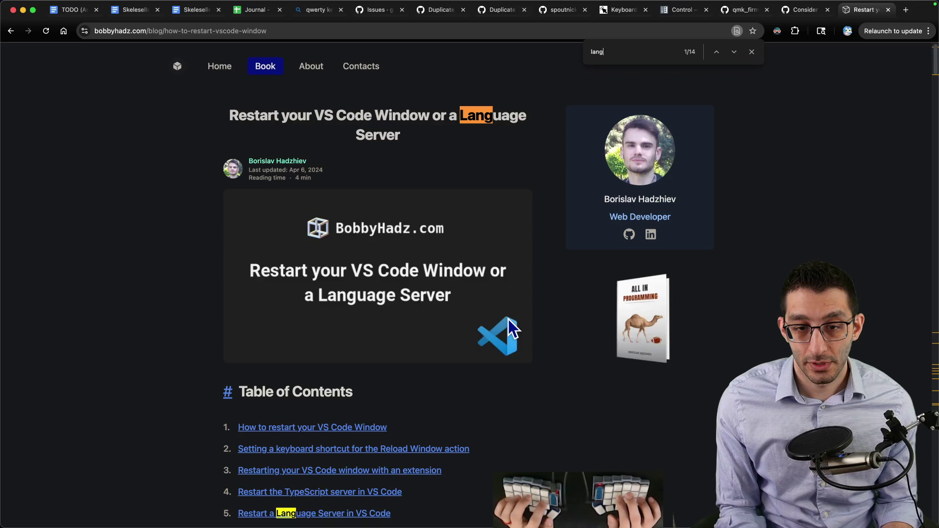
pyautogui.scroll(-3, 489, 338)
pyautogui.click(345, 422)
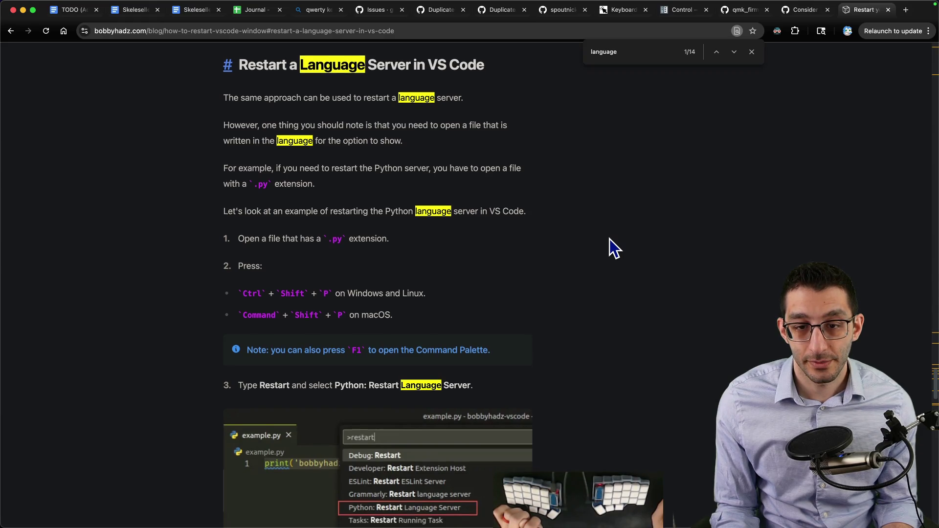
pyautogui.scroll(-2, 610, 239)
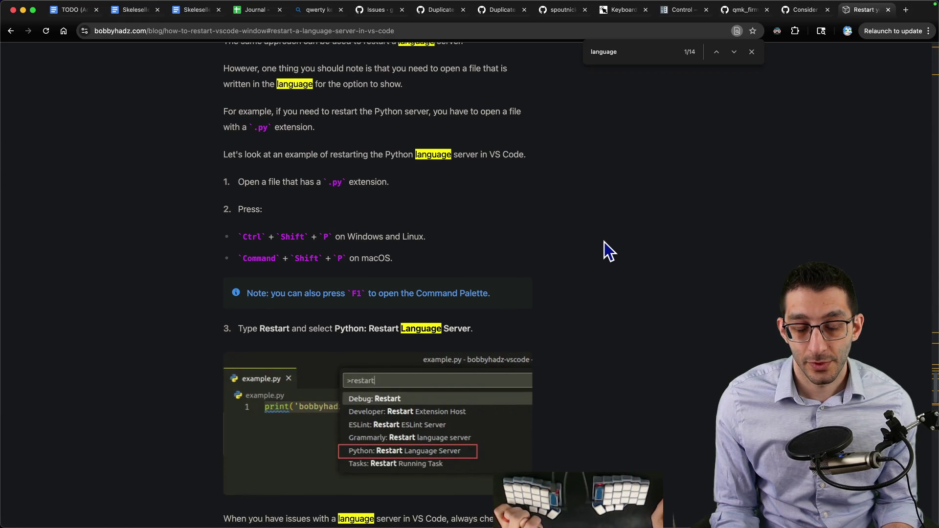
# Filter the VS Code Command Palette by 'language server'
pyautogui.press('super+Tab')
pyautogui.press('super+shift+p')
pyautogui.write('language server')
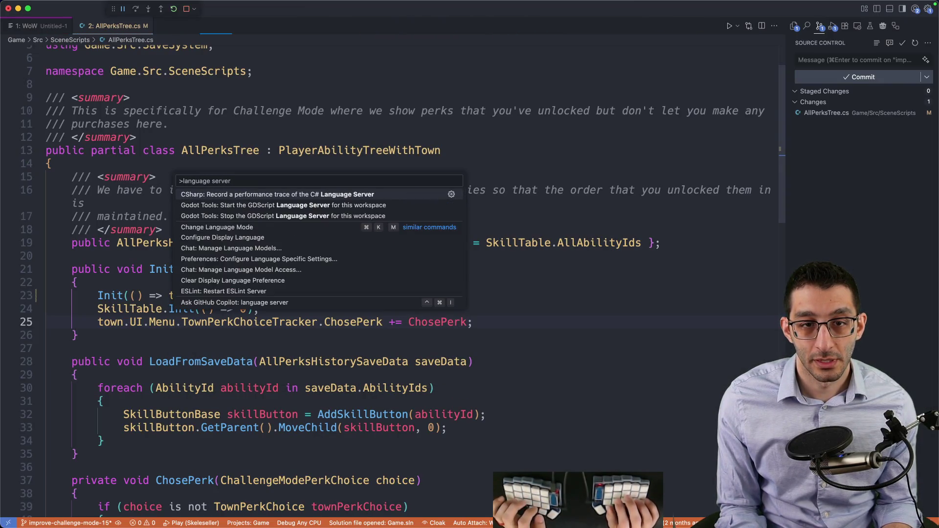
# Browse the language commands, then narrow the query to 'c# language'
pyautogui.press('Down')
pyautogui.press('Down')
pyautogui.press('Down')
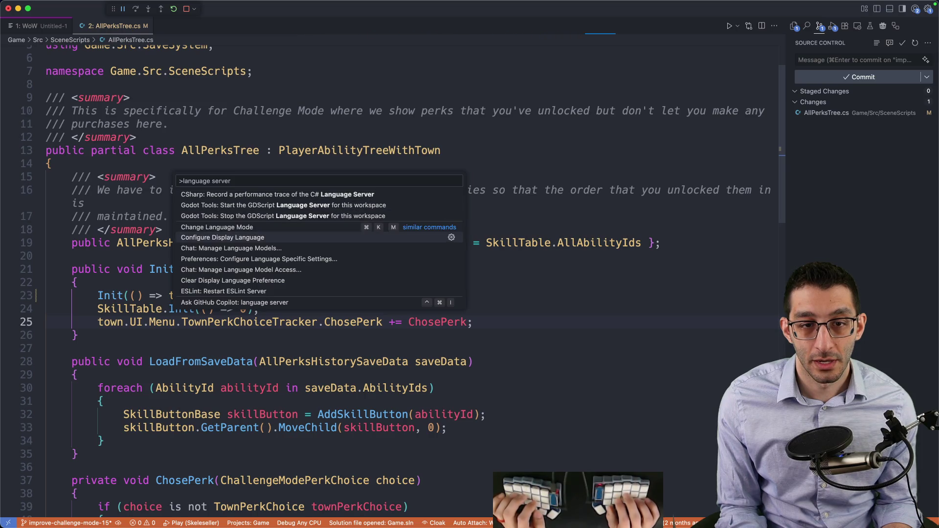
pyautogui.press('Down')
pyautogui.press('BackSpace')
pyautogui.press('BackSpace')
pyautogui.press('BackSpace')
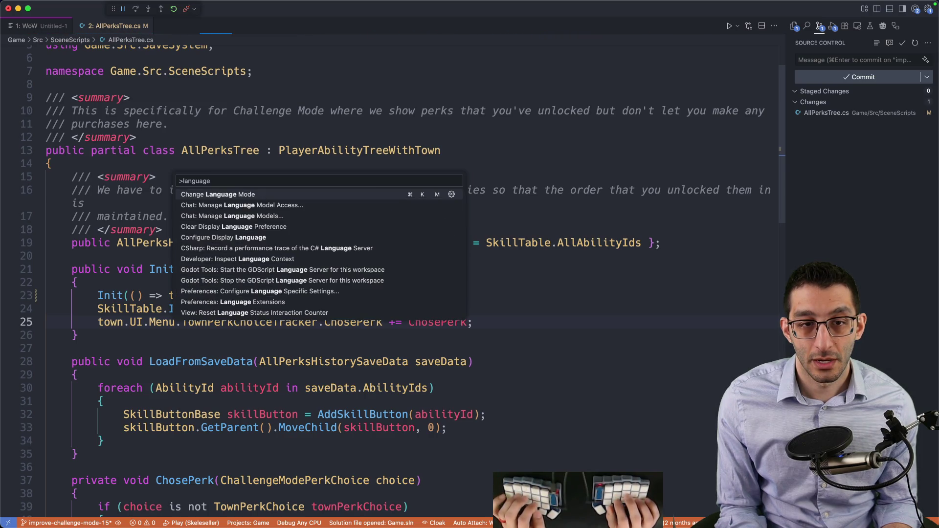
pyautogui.hotkey('alt', 'Left')
pyautogui.write('c#')
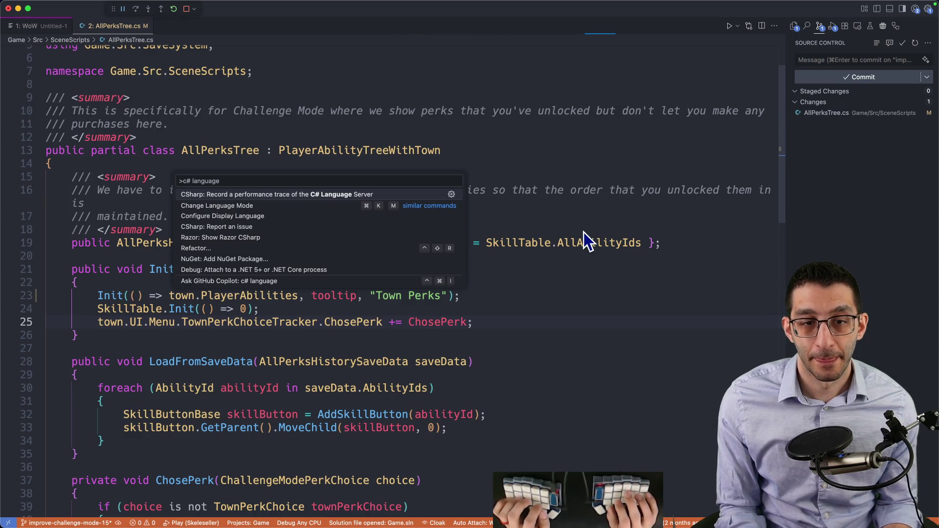
# Scroll the bobbyhadz article to its advice that the built-in extension must stay enabled
pyautogui.press('super+Tab')
pyautogui.scroll(-6, 604, 242)
pyautogui.scroll(-5, 604, 242)
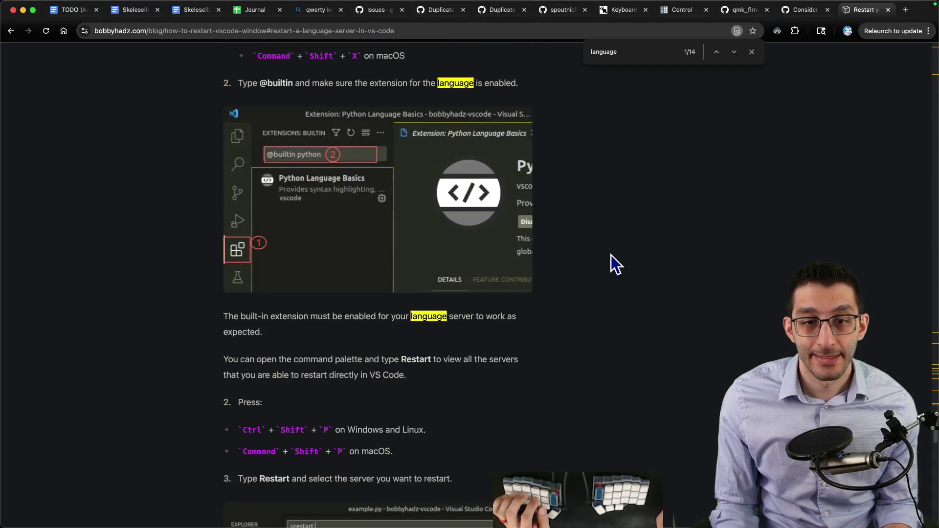
# Search Google for 'c# restart language server'
pyautogui.scroll(-6, 621, 285)
pyautogui.scroll(20, 614, 277)
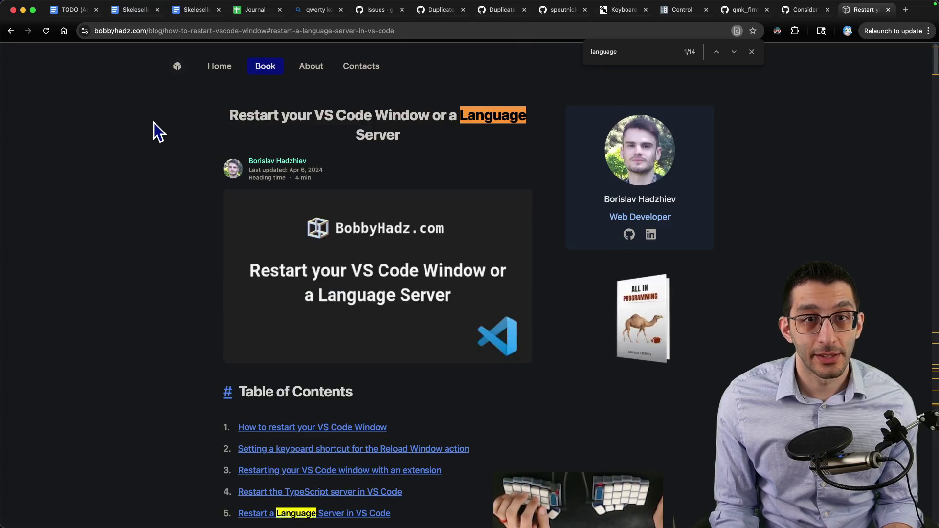
pyautogui.press('super+l')
pyautogui.write('g')
pyautogui.press('Tab')
pyautogui.write('c#')
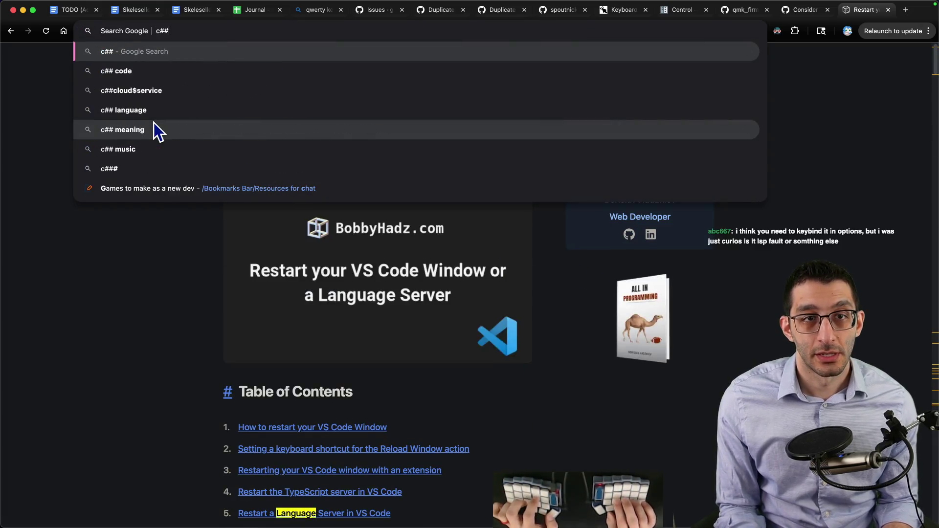
pyautogui.write(' restart ')
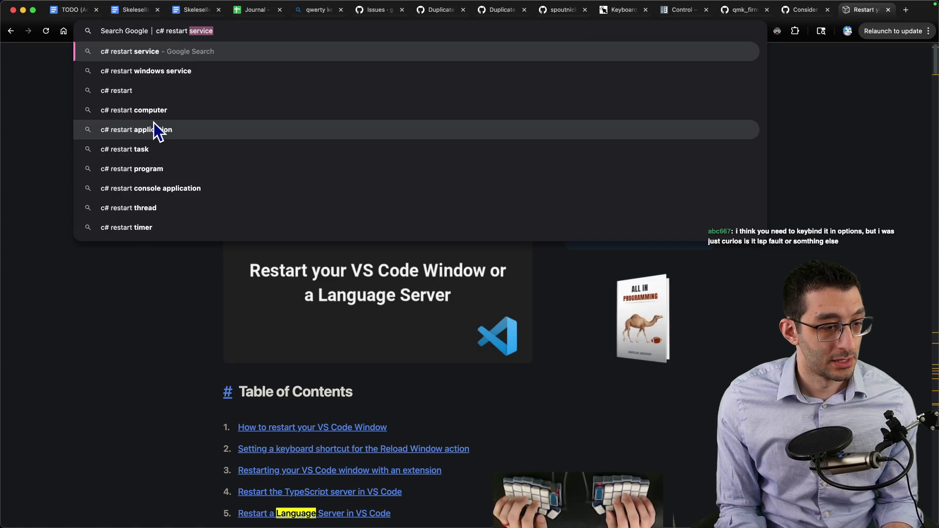
pyautogui.write('language server')
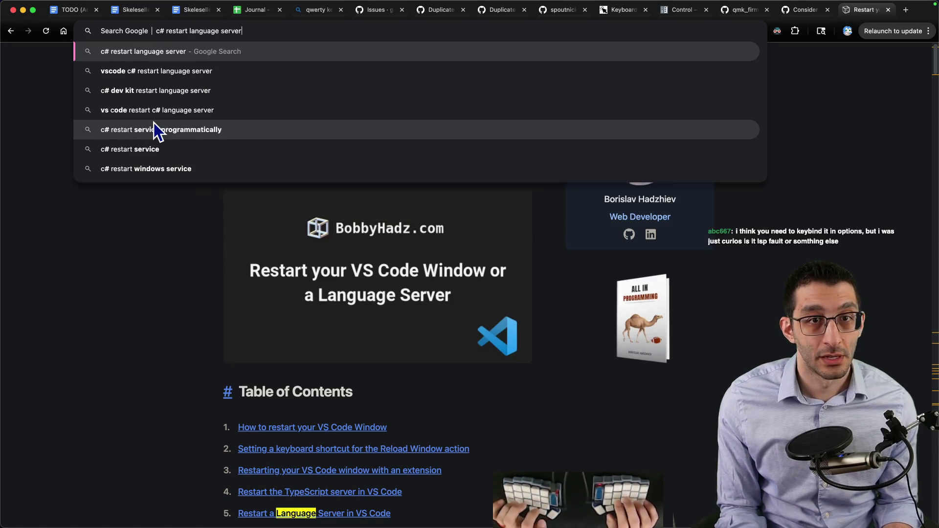
pyautogui.press('Return')
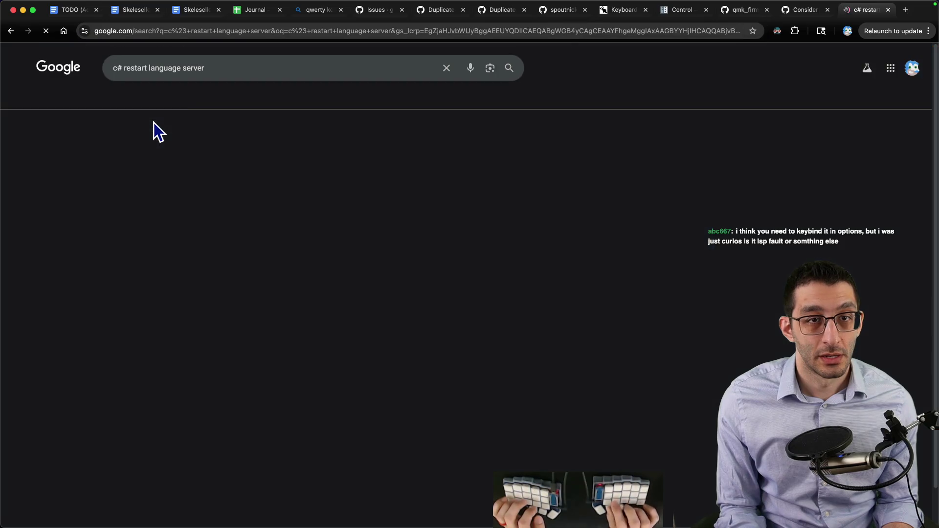
# Add 'vscode' to the query, highlight the Reddit snippet, and open 'Why is C# Dev Kit so bad?'
pyautogui.click(241, 67)
pyautogui.write('vscode')
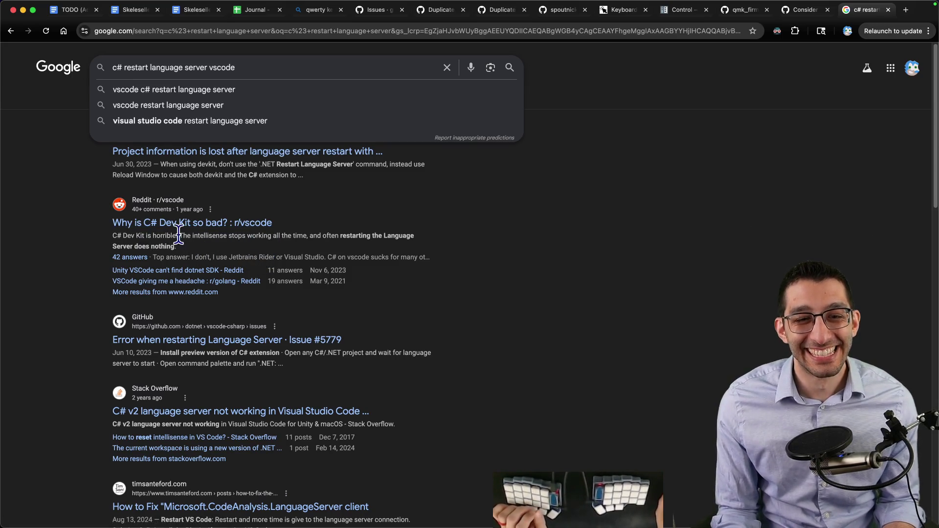
pyautogui.moveTo(179, 235); pyautogui.dragTo(305, 234)
pyautogui.moveTo(399, 234); pyautogui.dragTo(400, 233)
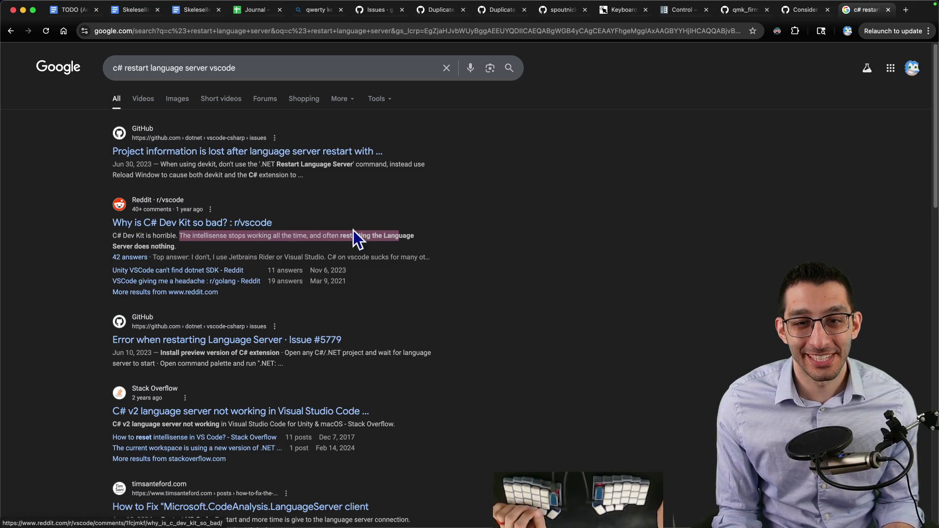
pyautogui.keyDown('super'); pyautogui.click(218, 226); pyautogui.keyUp('super')
pyautogui.hotkey('ctrl', 'Tab')
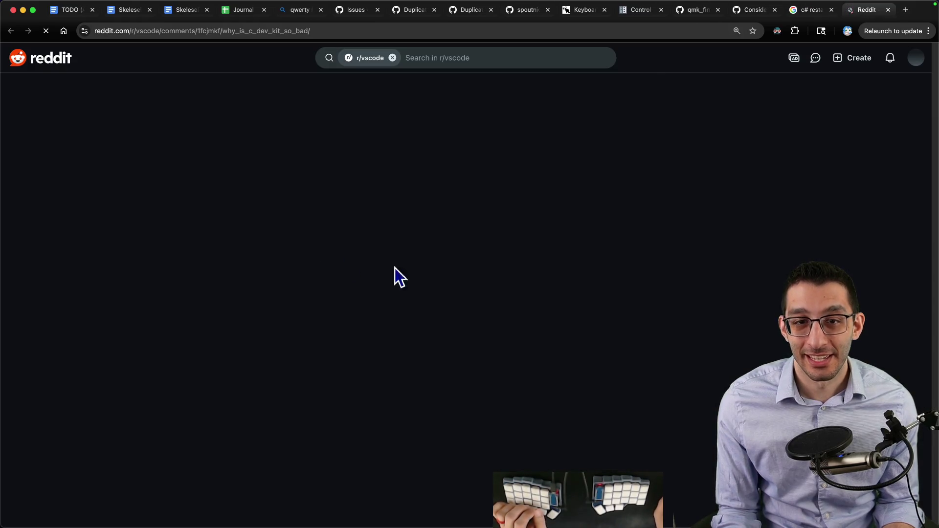
# Read through the Reddit comments on C# Dev Kit troubles, then close the thread and return to AllPerksTree.cs
pyautogui.scroll(-5, 425, 274)
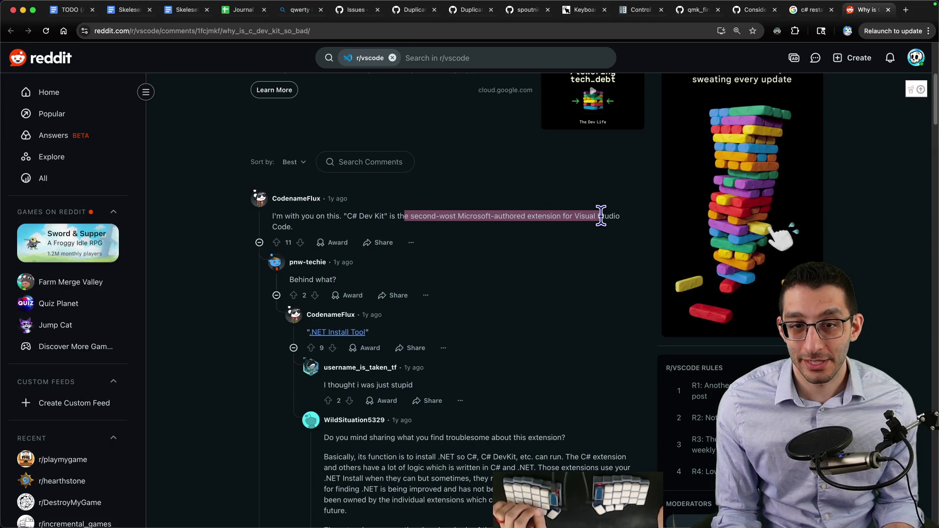
pyautogui.scroll(-7, 566, 235)
pyautogui.scroll(-8, 558, 239)
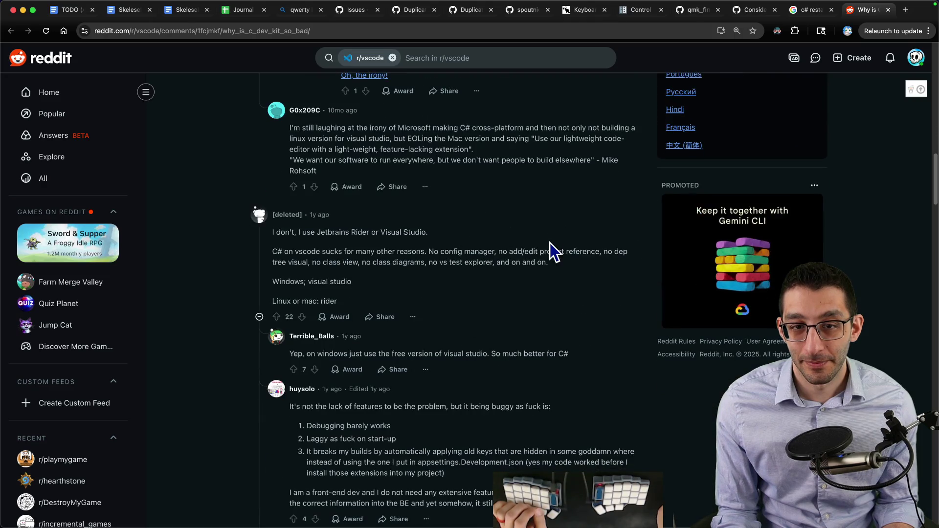
pyautogui.scroll(-2, 550, 242)
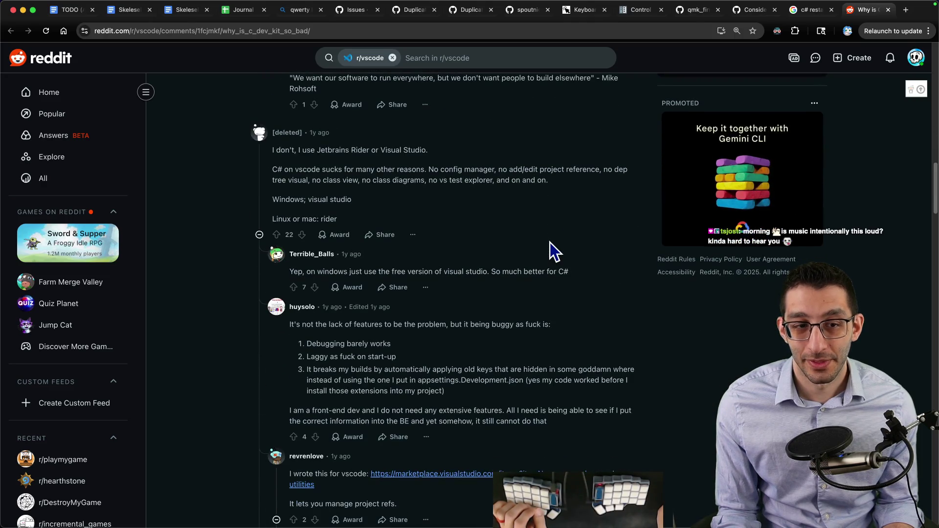
pyautogui.scroll(-5, 550, 242)
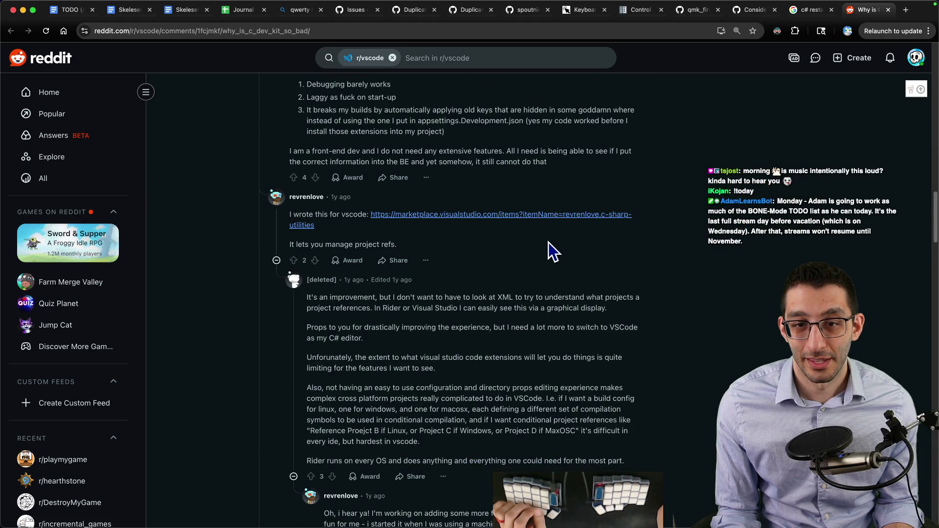
pyautogui.scroll(-6, 548, 243)
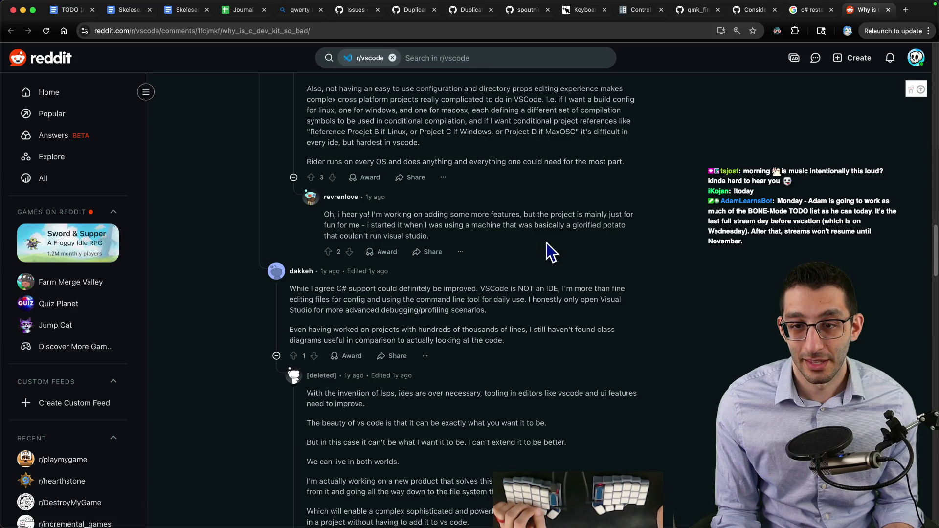
pyautogui.scroll(-15, 547, 243)
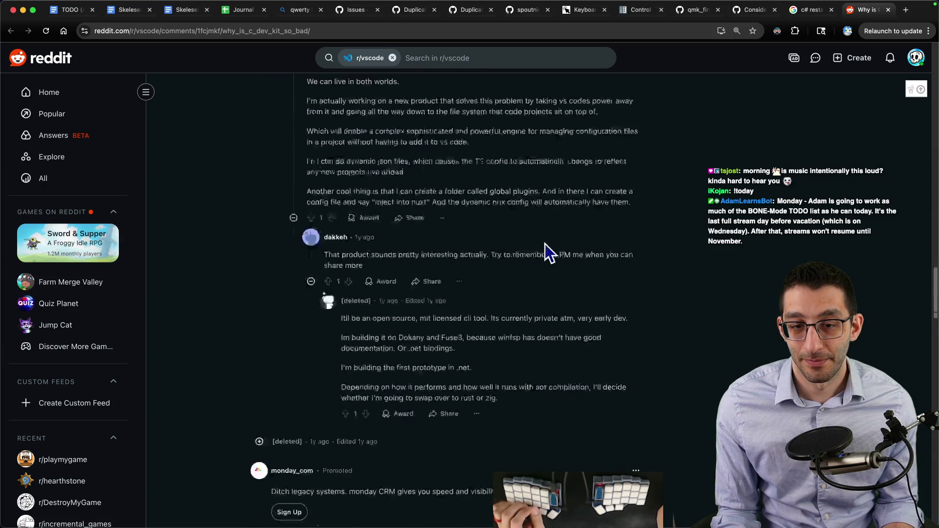
pyautogui.scroll(-4, 545, 245)
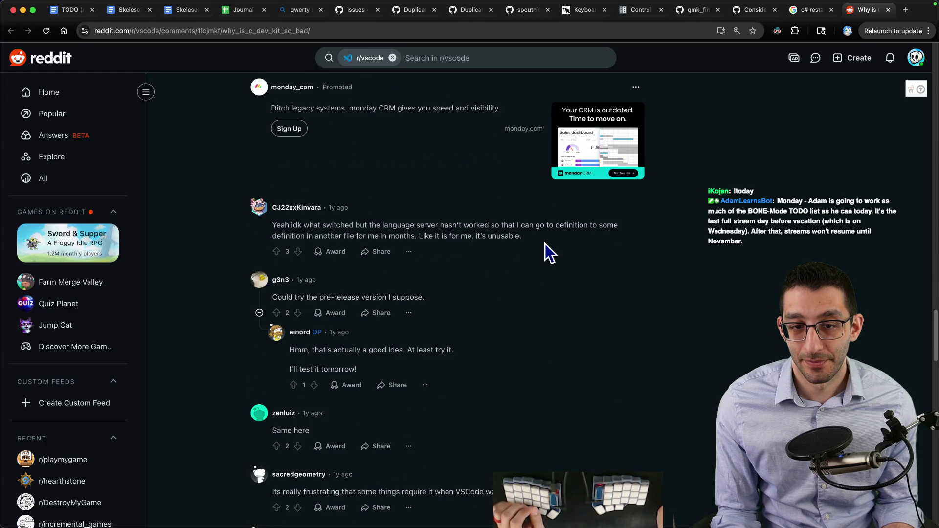
pyautogui.scroll(-4, 545, 245)
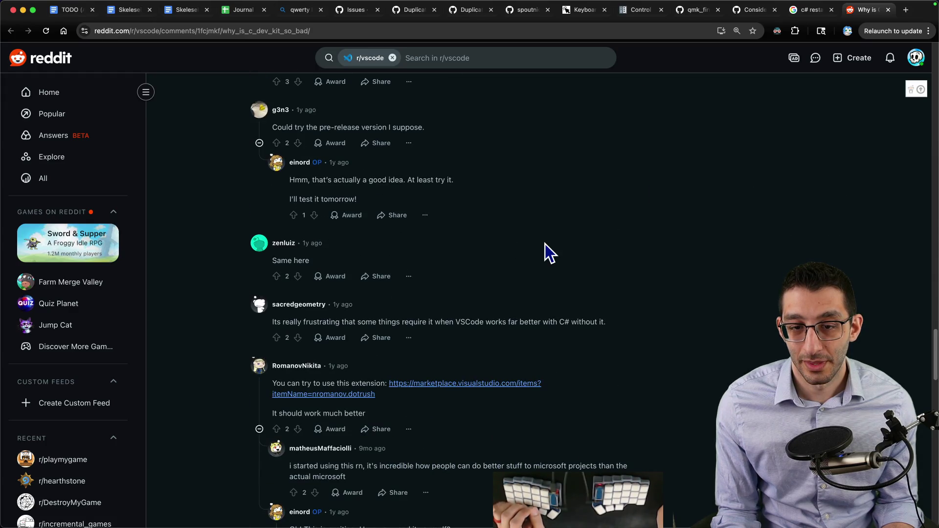
pyautogui.scroll(-4, 545, 244)
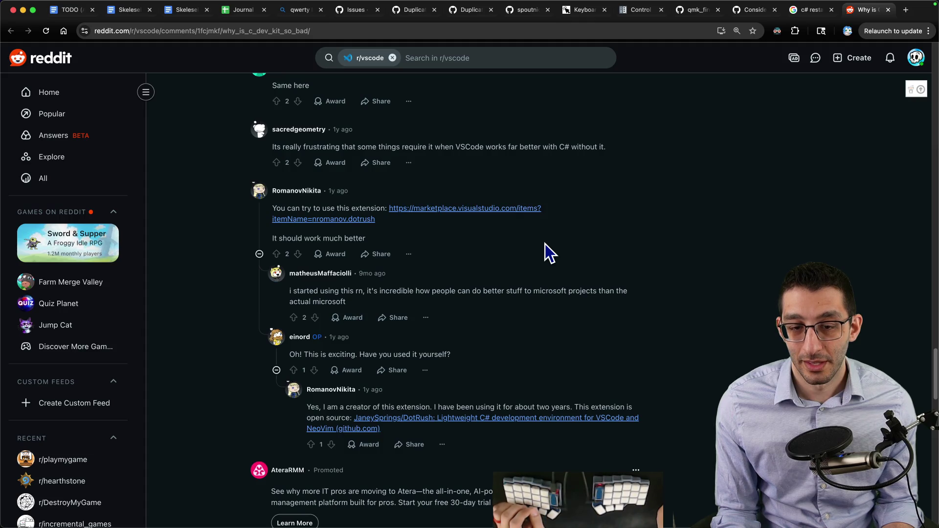
pyautogui.scroll(-6, 545, 245)
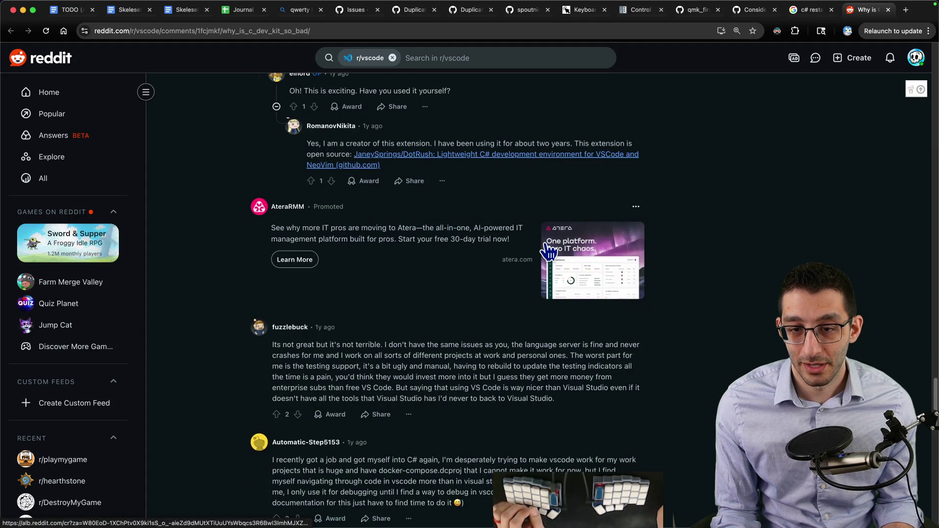
pyautogui.scroll(-4, 545, 251)
pyautogui.scroll(-4, 545, 251)
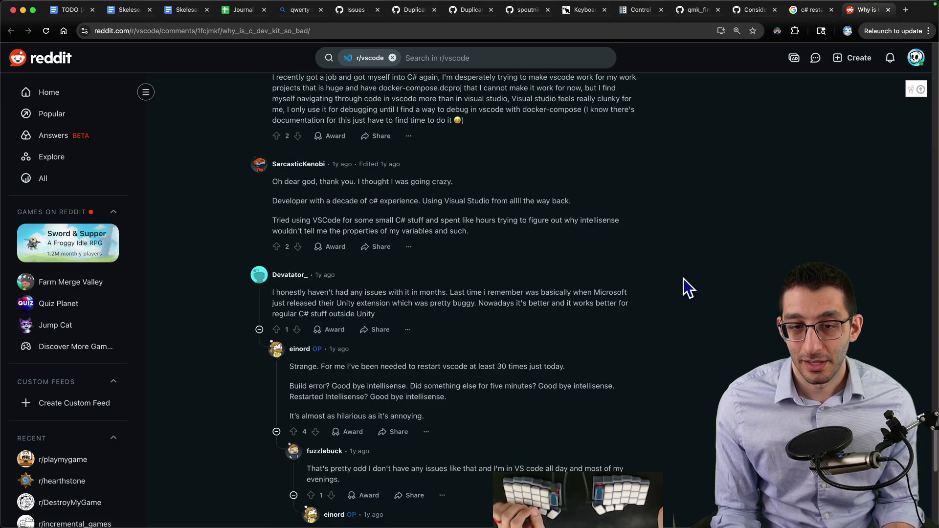
pyautogui.press('super+w')
pyautogui.press('super+Tab')
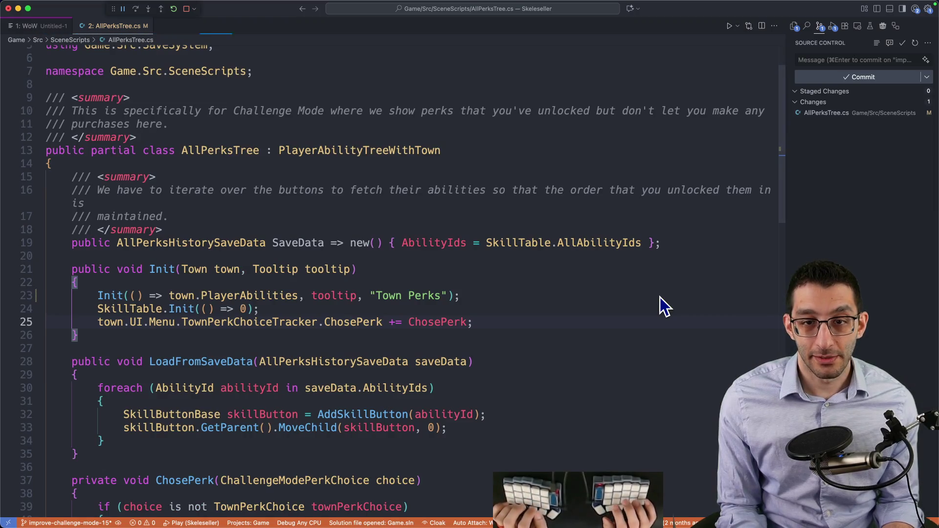
# Search Keyboard Shortcuts for 'c# language' and then 'c# lsp', then clear the search field
pyautogui.press('super+k')
pyautogui.press('super+s')
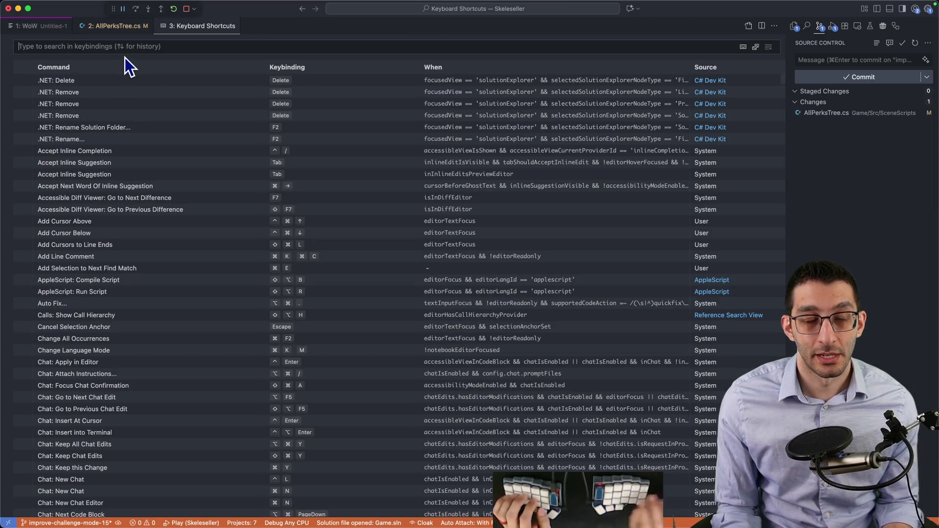
pyautogui.write('c# lanu')
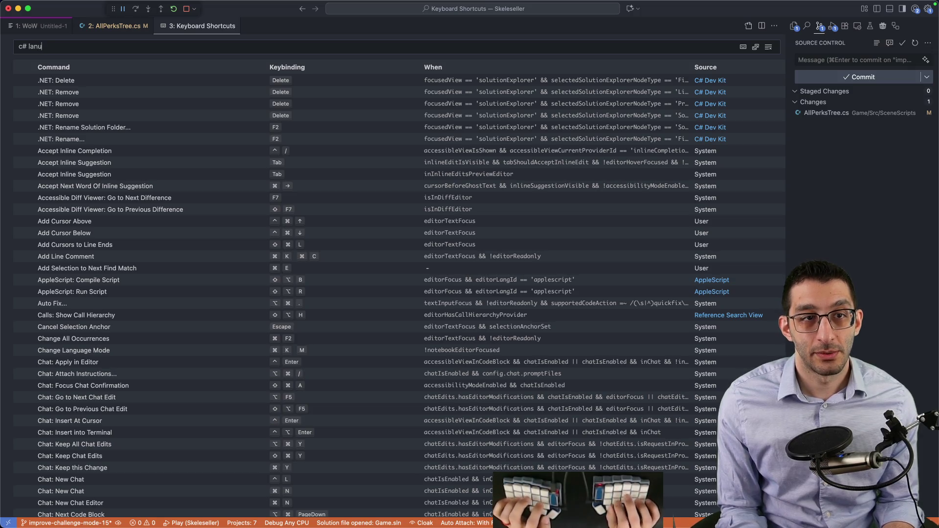
pyautogui.press('BackSpace')
pyautogui.write('guage')
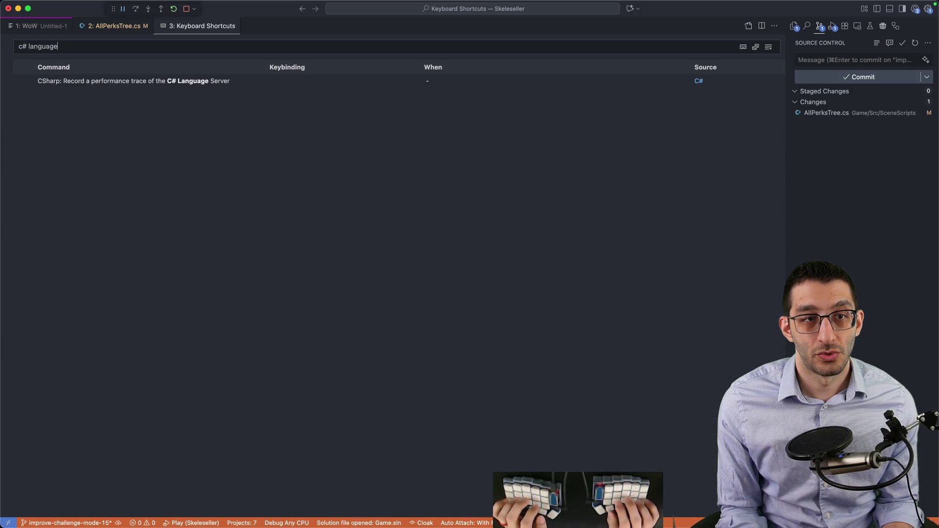
pyautogui.hotkey('alt', 'BackSpace')
pyautogui.write('lsp')
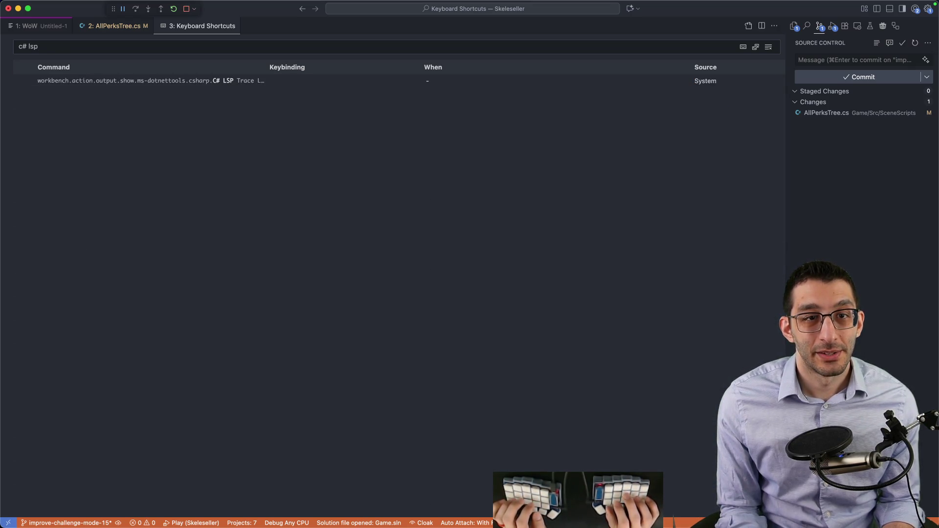
pyautogui.press('BackSpace')
pyautogui.press('BackSpace')
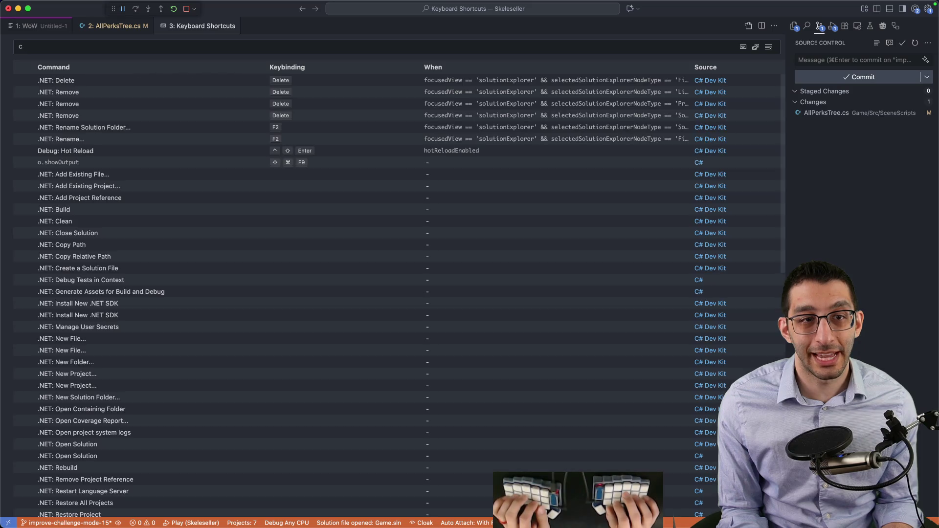
pyautogui.press('super+Tab')
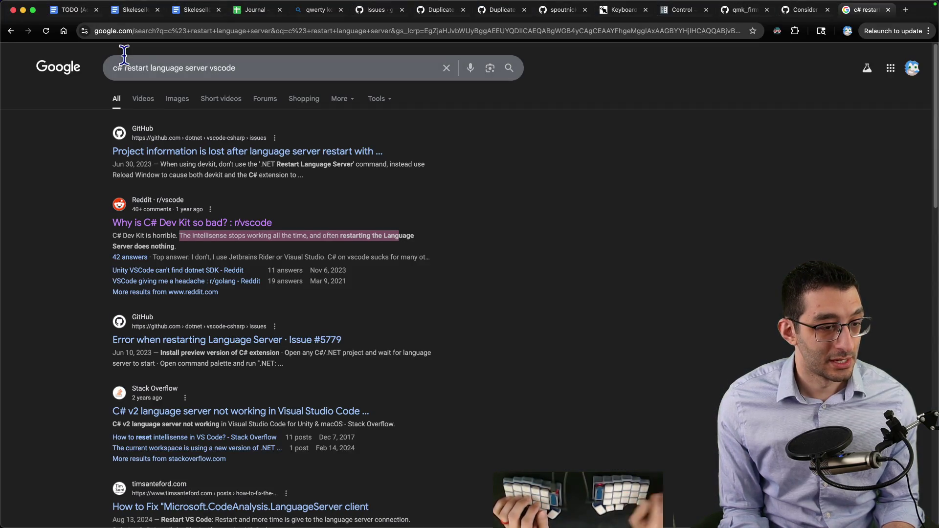
# Turn down Skeleseller's master and music volume, save the settings, and return to the town map
pyautogui.click(680, 504)
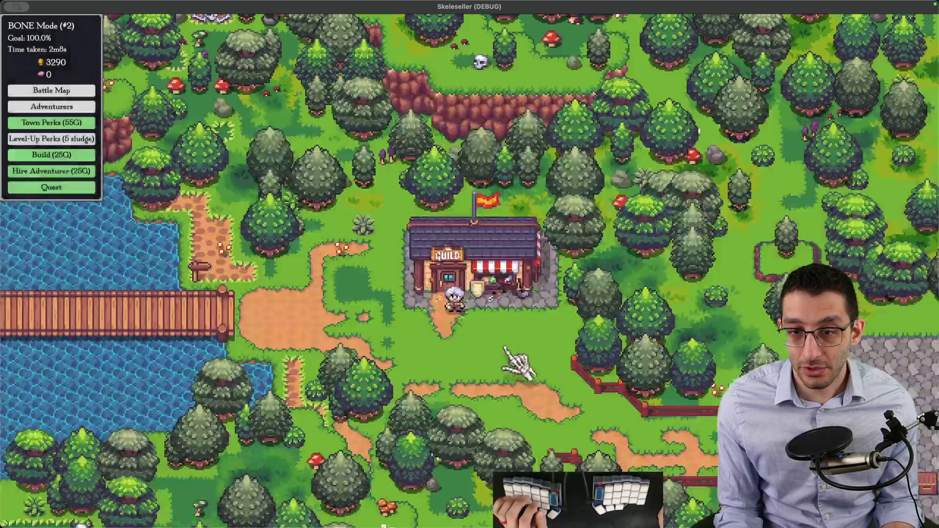
pyautogui.press('Escape')
pyautogui.click(482, 195)
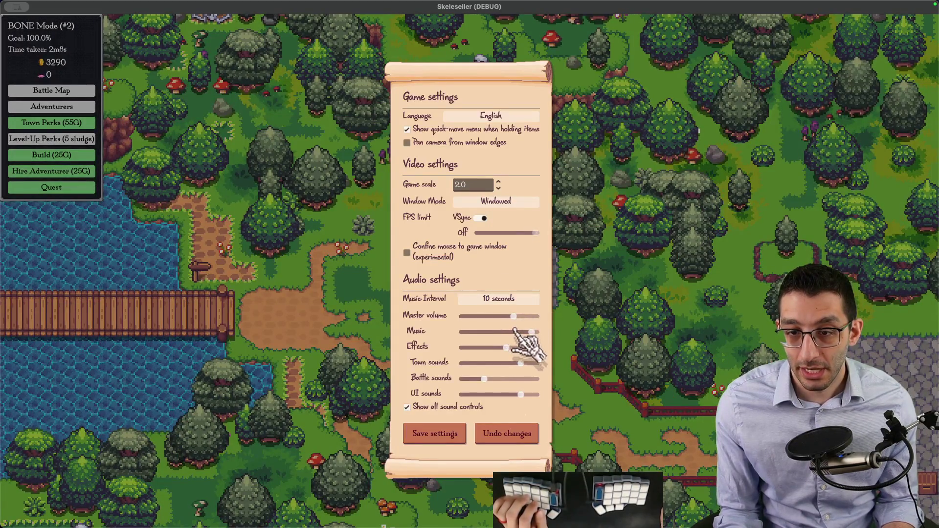
pyautogui.moveTo(514, 317); pyautogui.dragTo(503, 317)
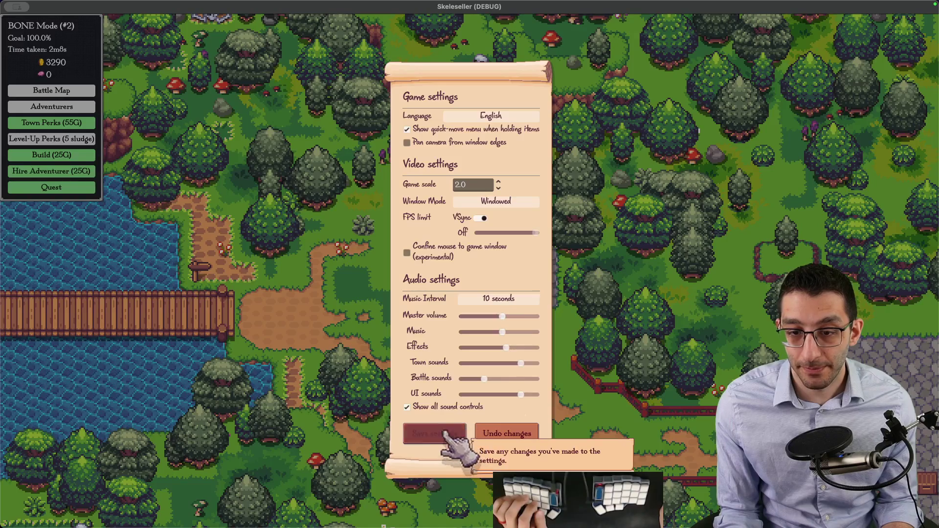
pyautogui.click(446, 433)
pyautogui.click(477, 195)
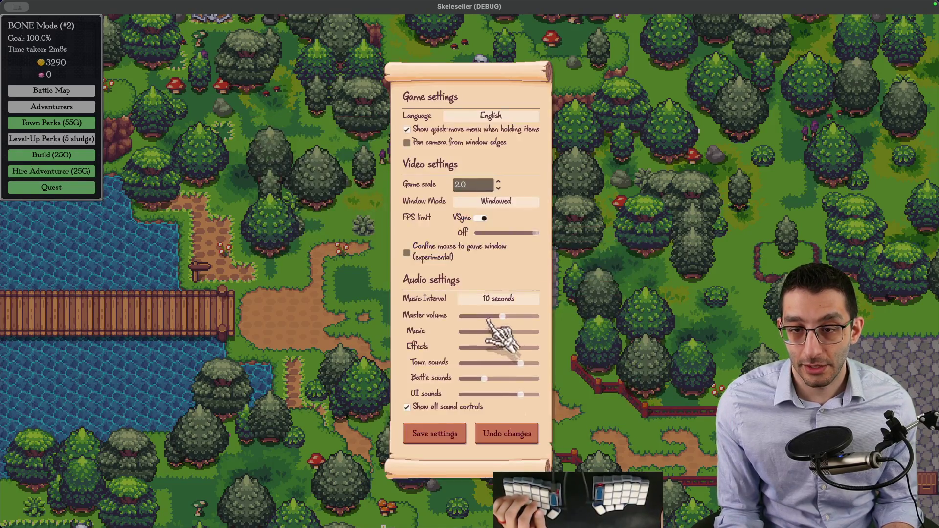
pyautogui.click(457, 431)
pyautogui.press('Escape')
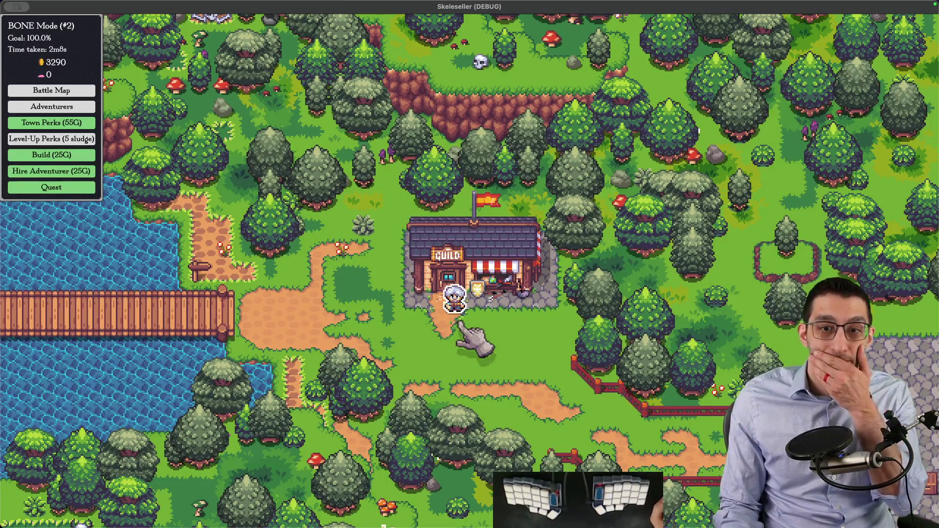
pyautogui.click(283, 515)
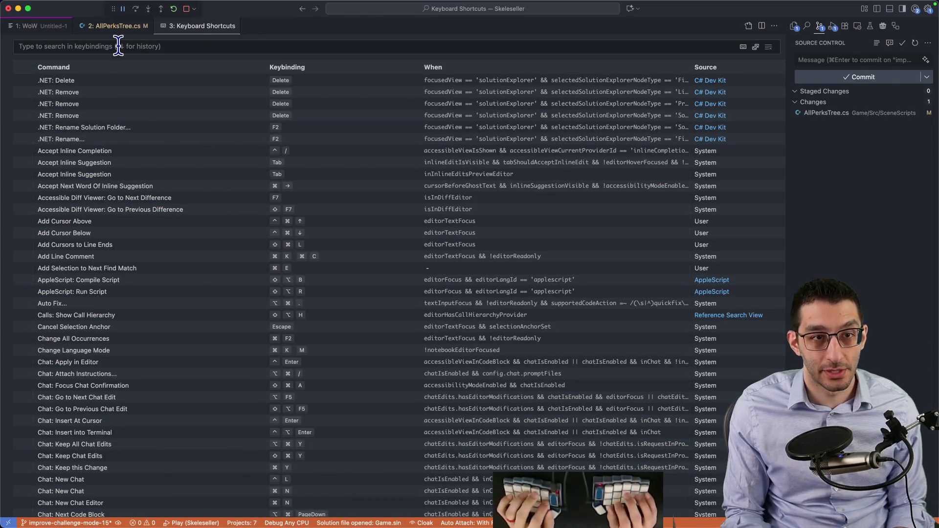
# Read the Microsoft Learn answer on C# IntelliSense not working in VS Code, then close it
pyautogui.press('super+Tab')
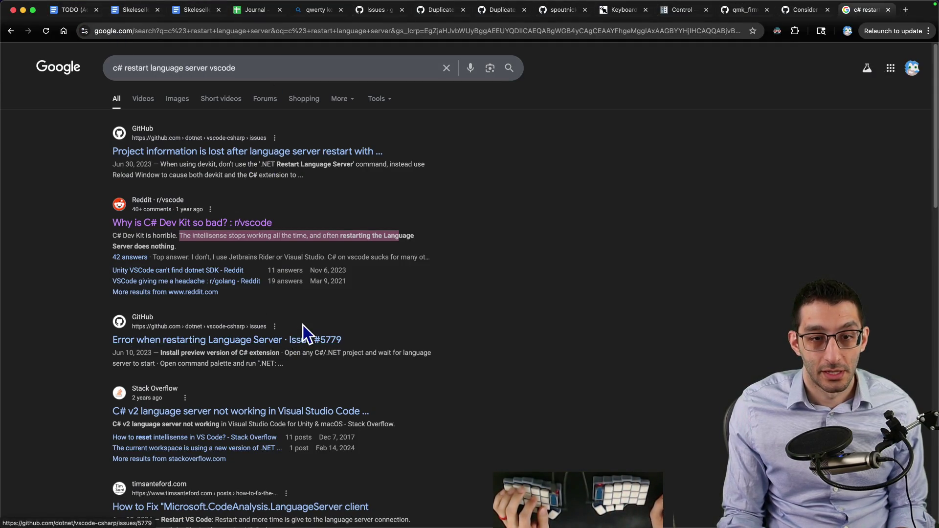
pyautogui.scroll(-4, 304, 325)
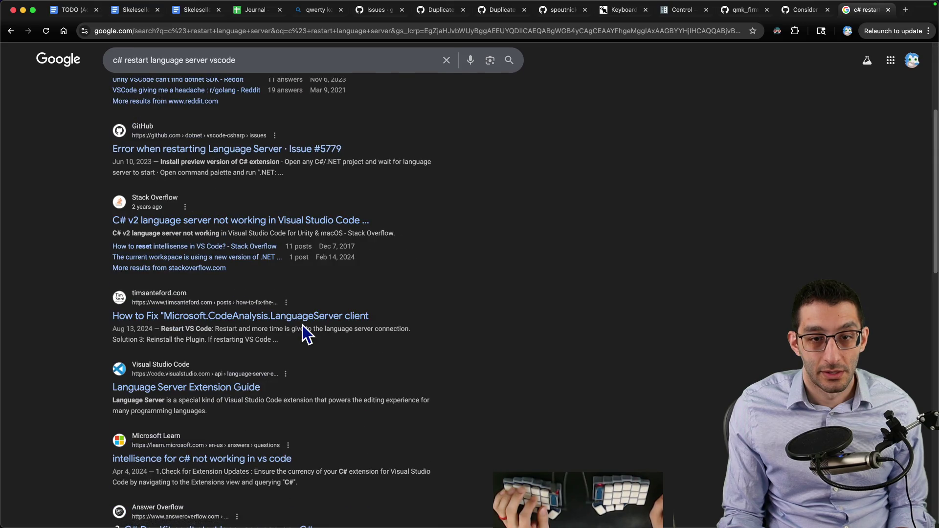
pyautogui.scroll(-1, 303, 332)
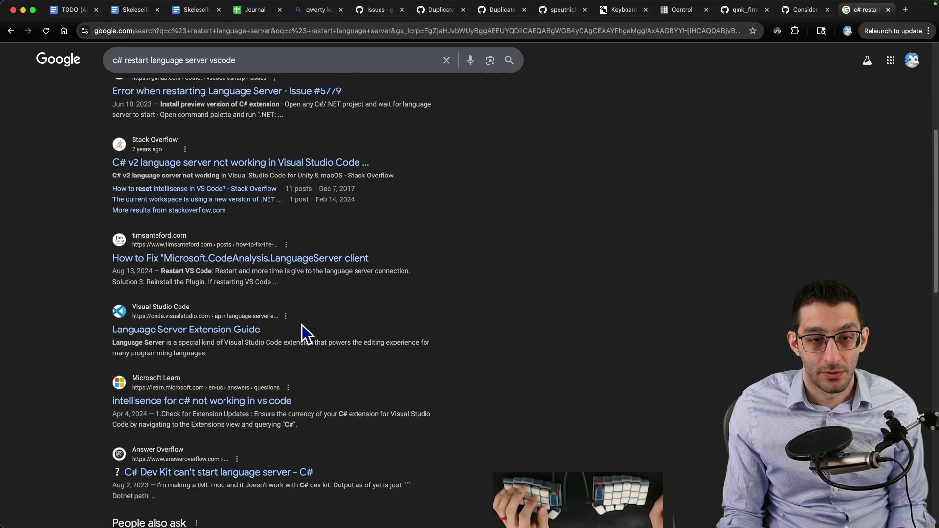
pyautogui.keyDown('super'); pyautogui.click(277, 406); pyautogui.keyUp('super')
pyautogui.hotkey('ctrl', 'Tab')
pyautogui.scroll(-10, 333, 313)
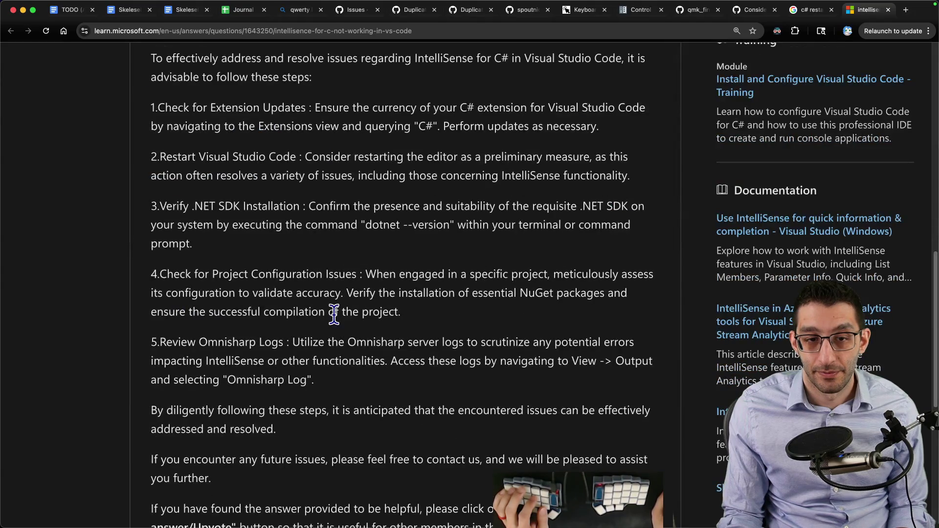
pyautogui.press('super+w')
pyautogui.press('super+Tab')
# Reload the VS Code window and close the Keyboard Shortcuts tab
pyautogui.press('super+shift+p')
pyautogui.write('reload')
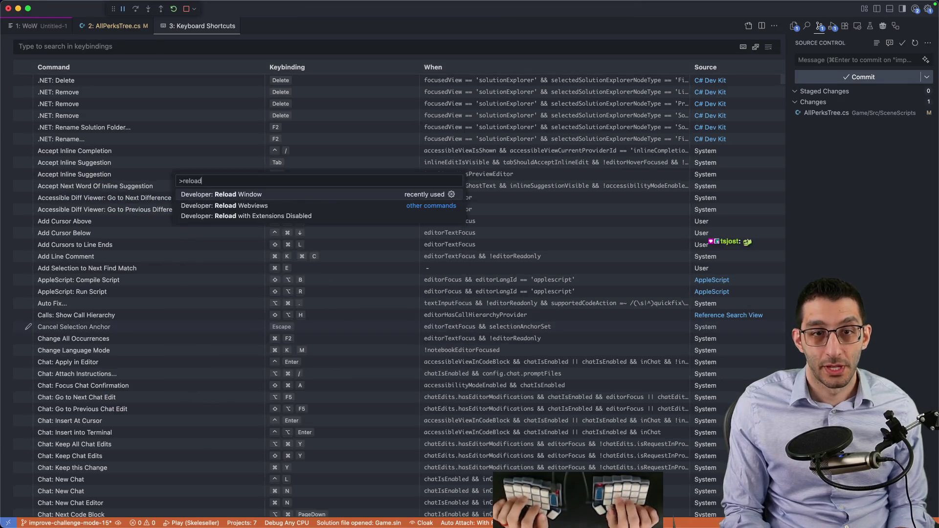
pyautogui.press('Return')
pyautogui.press('super+w')
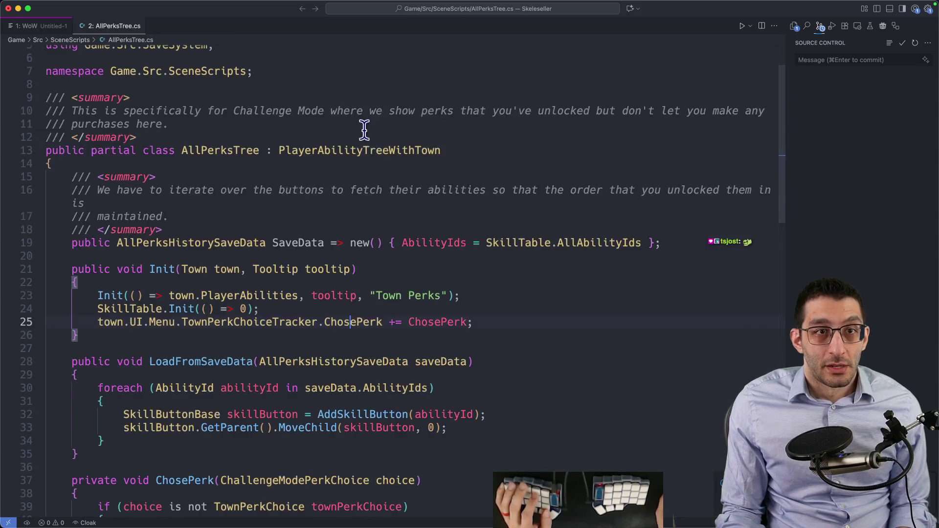
# Select the whole "Town Perks" title string, then switch to the Godot editor
pyautogui.moveTo(377, 296); pyautogui.dragTo(410, 298)
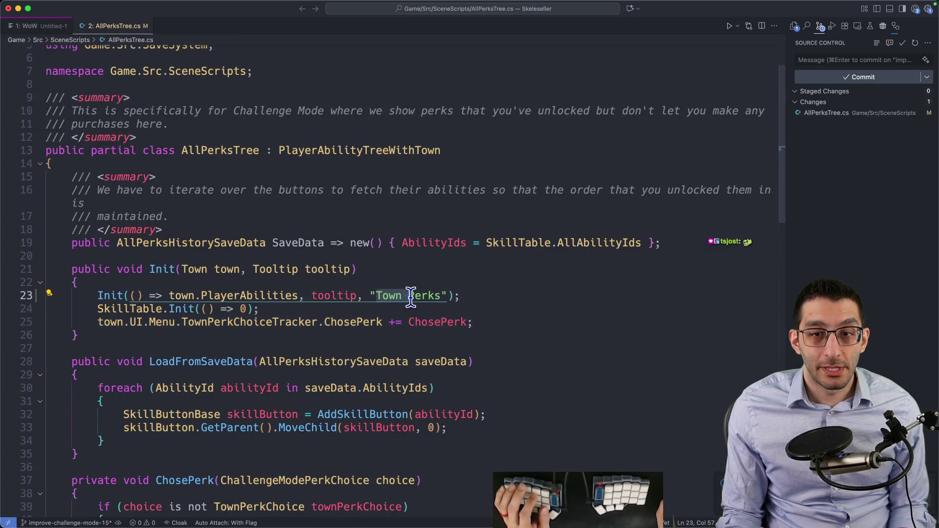
pyautogui.hotkey('alt', 'shift', 'Left')
pyautogui.hotkey('alt', 'shift', 'Left')
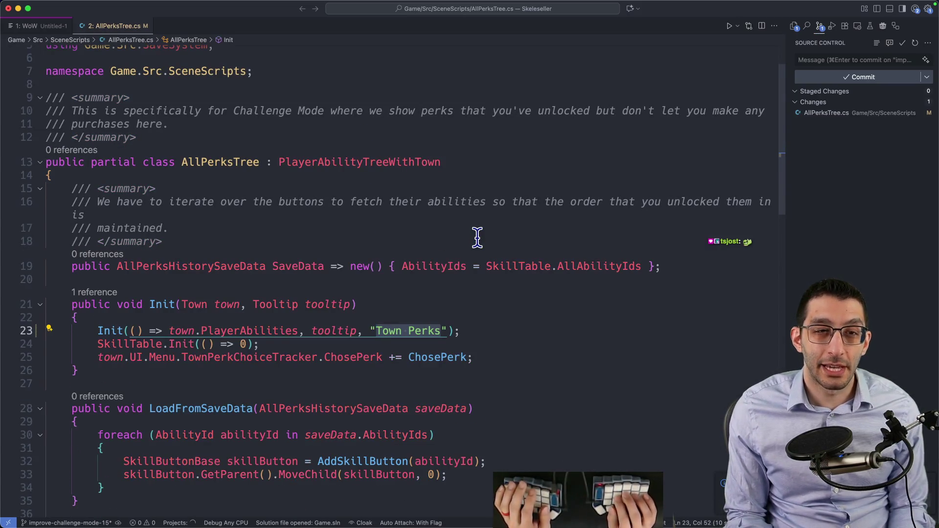
pyautogui.click(436, 507)
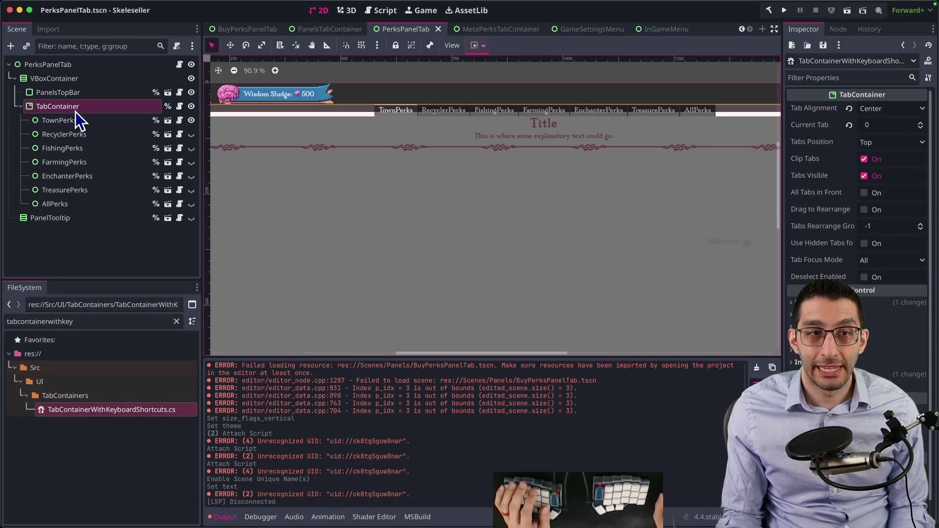
# Open PerksPanelTab.cs and add an empty line inside the IsChallengeMode block
pyautogui.click(179, 66)
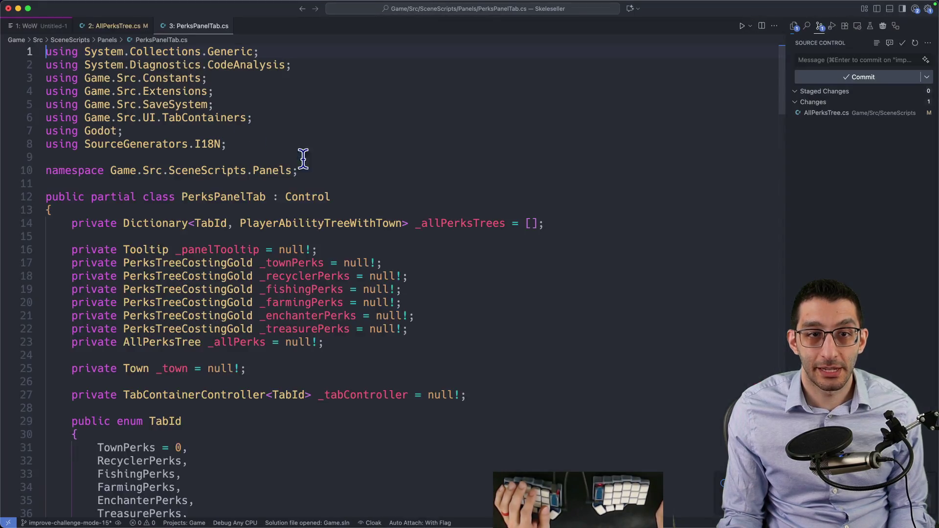
pyautogui.scroll(-10, 386, 192)
pyautogui.scroll(-9, 387, 192)
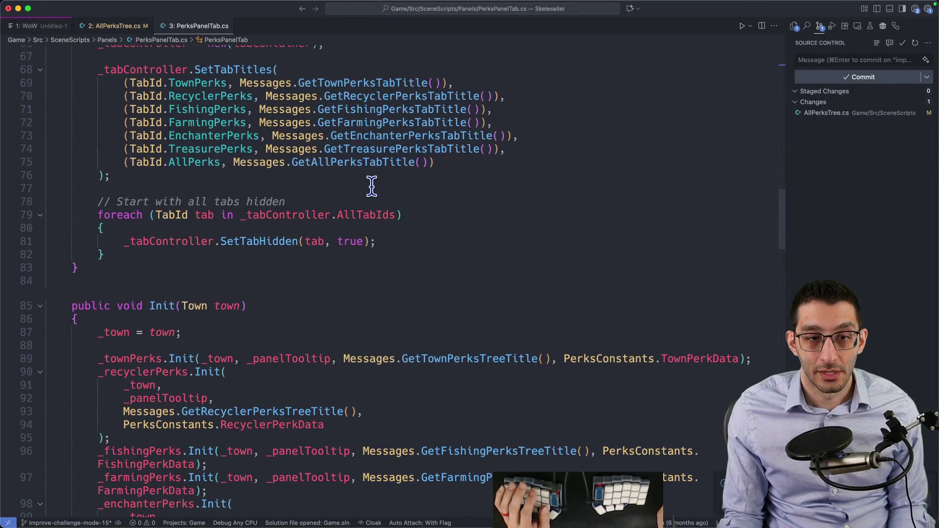
pyautogui.scroll(3, 372, 186)
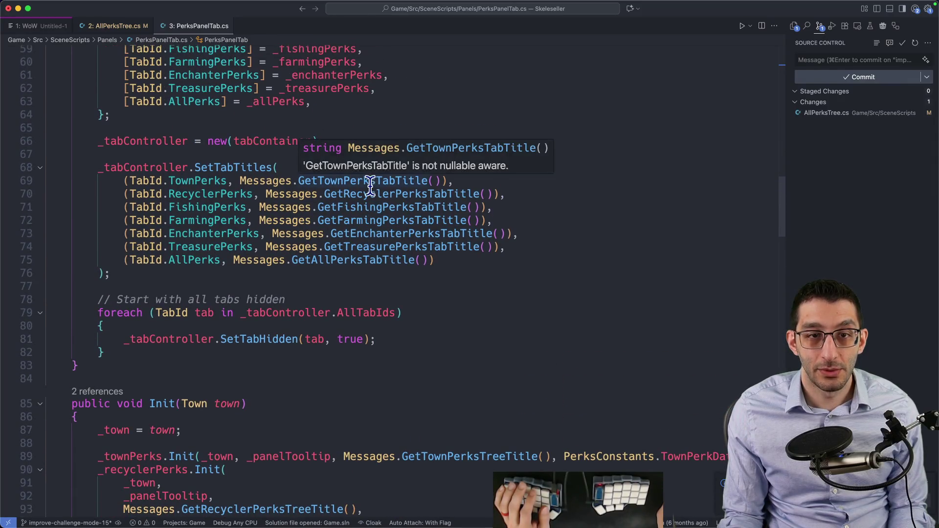
pyautogui.scroll(5, 211, 207)
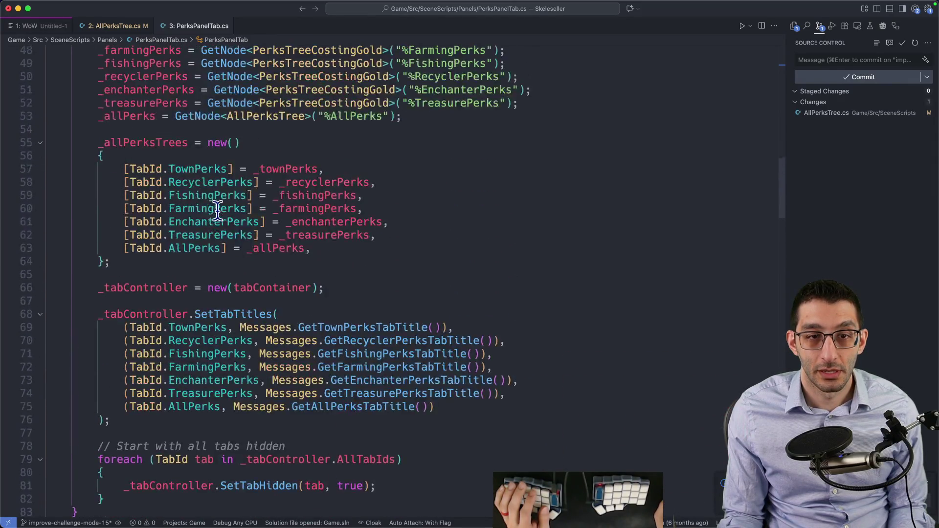
pyautogui.scroll(-15, 267, 223)
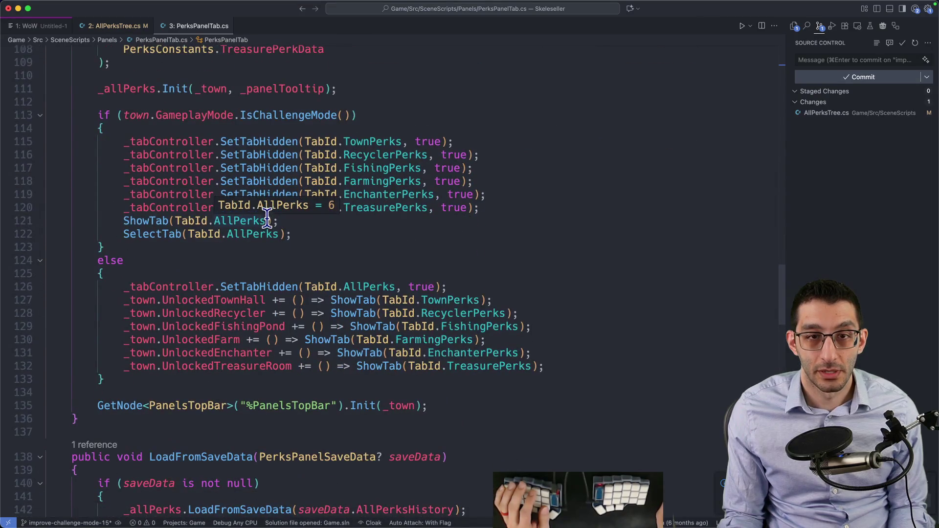
pyautogui.click(319, 247)
pyautogui.press('super+shift+Return')
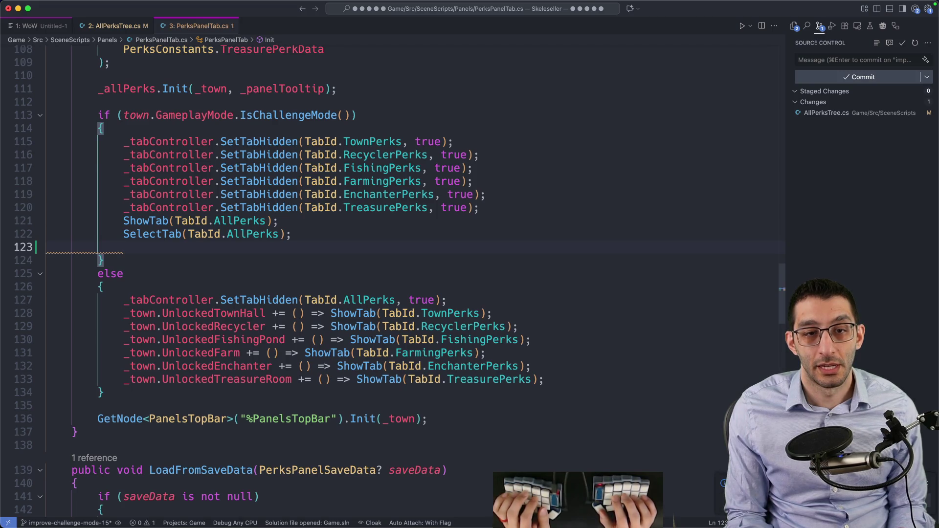
pyautogui.write('_tabController.Get')
pyautogui.press('BackSpace')
pyautogui.press('BackSpace')
pyautogui.press('BackSpace')
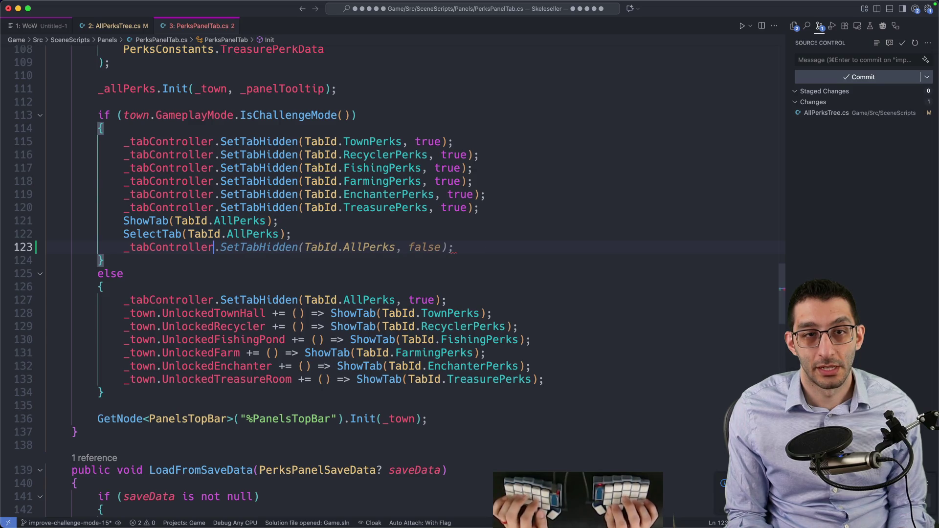
pyautogui.hotkey('alt', 'BackSpace')
# Move the GetNode TabContainer lookup line from _Ready into the challenge-mode block
pyautogui.scroll(10, 333, 233)
pyautogui.scroll(5, 332, 234)
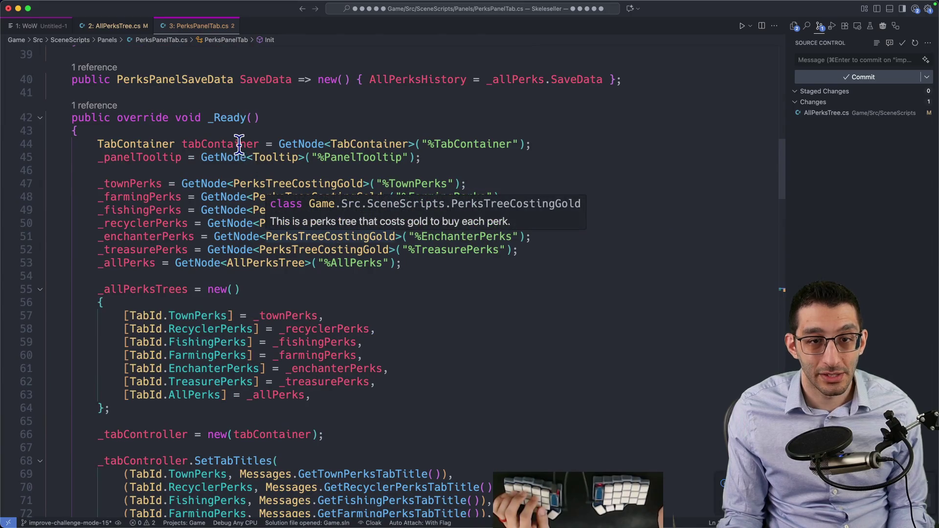
pyautogui.scroll(-12, 240, 144)
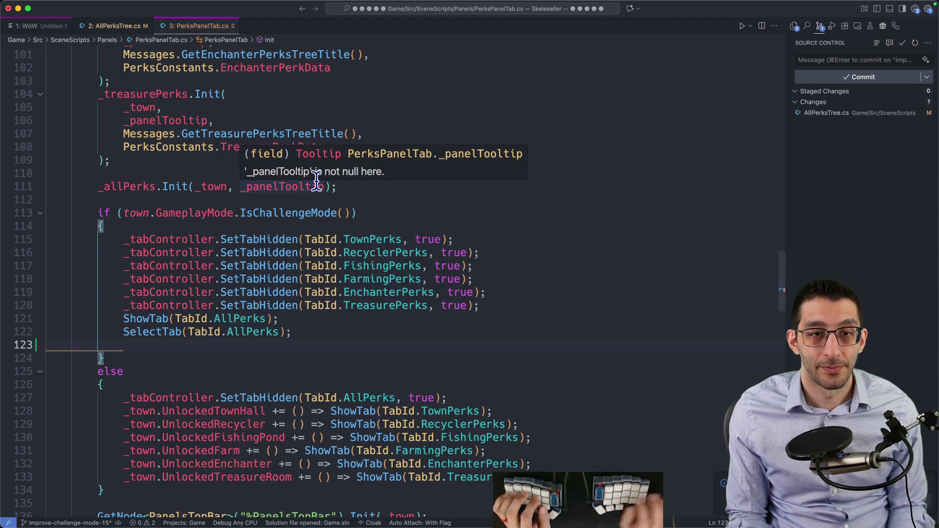
pyautogui.scroll(15, 317, 182)
pyautogui.moveTo(548, 342); pyautogui.dragTo(550, 332)
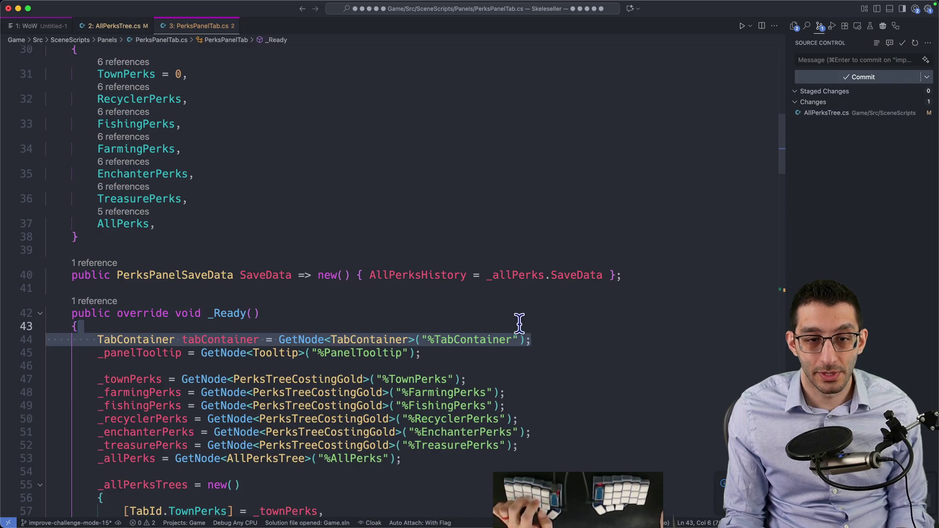
pyautogui.press('super+x')
pyautogui.scroll(-15, 346, 300)
pyautogui.click(226, 300)
pyautogui.press('super+v')
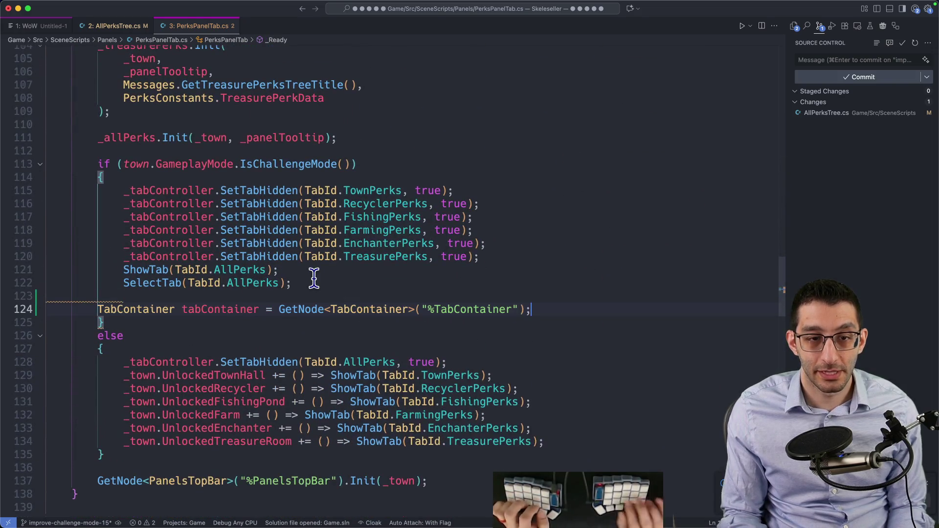
pyautogui.press('Return')
# Add tabContainer.GetTabBar().Hide(); below the lookup and save PerksPanelTab.cs
pyautogui.write('tabContainer.GetTab')
pyautogui.press('Tab')
pyautogui.write('.')
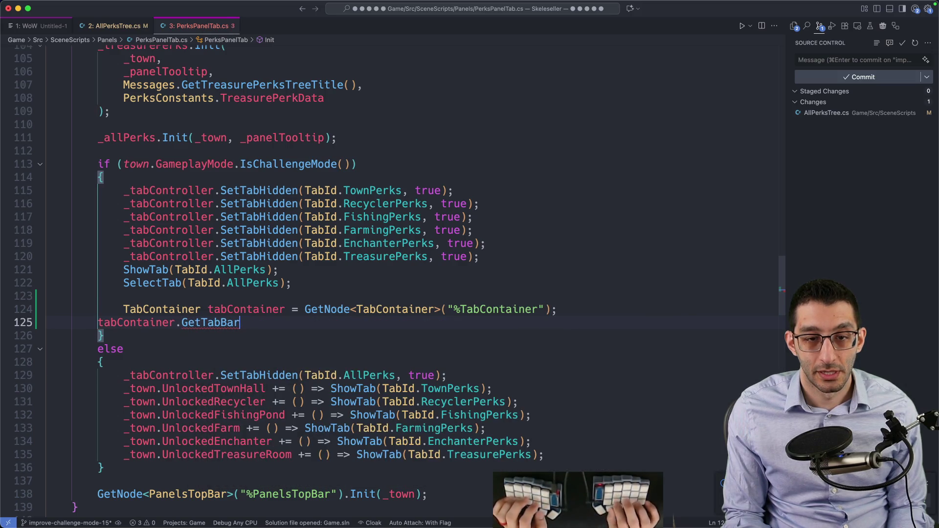
pyautogui.write('().Hide')
pyautogui.press('Tab')
pyautogui.write(';')
pyautogui.press('cmd+s')
# Add _tabController.AllTabsHidden = true; and comment out the tab-bar hiding and lookup lines
pyautogui.press('Return')
pyautogui.write('_tabController.Hide')
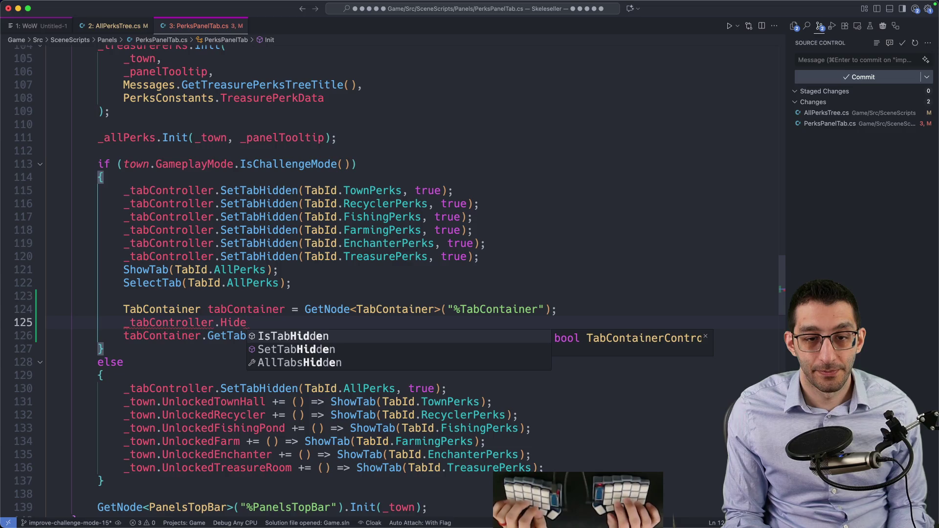
pyautogui.press('Down')
pyautogui.press('Down')
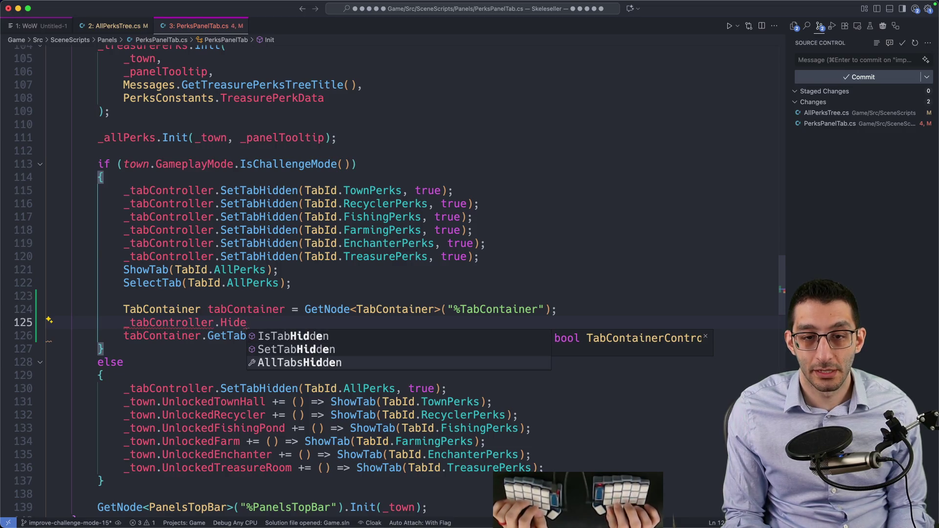
pyautogui.press('Return')
pyautogui.write('= true;')
pyautogui.press('super+slash')
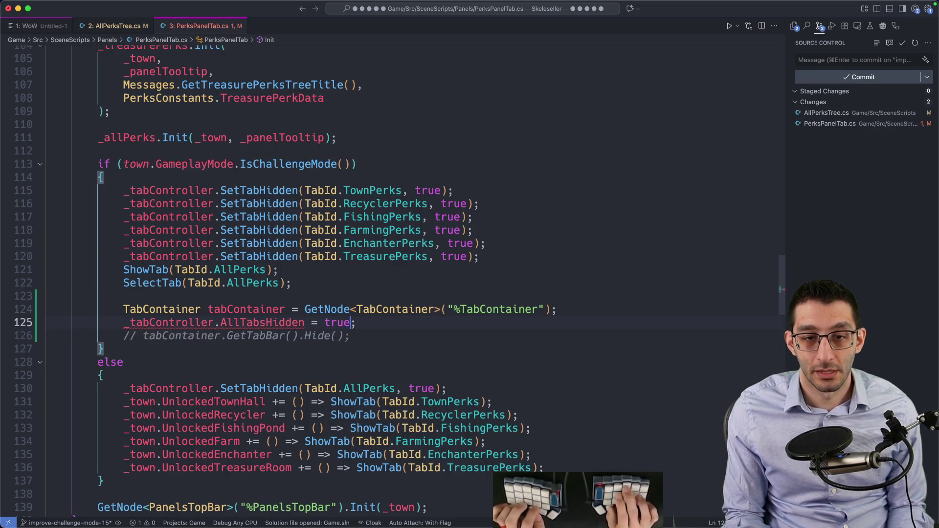
pyautogui.press('Up')
pyautogui.press('Up')
pyautogui.press('super+slash')
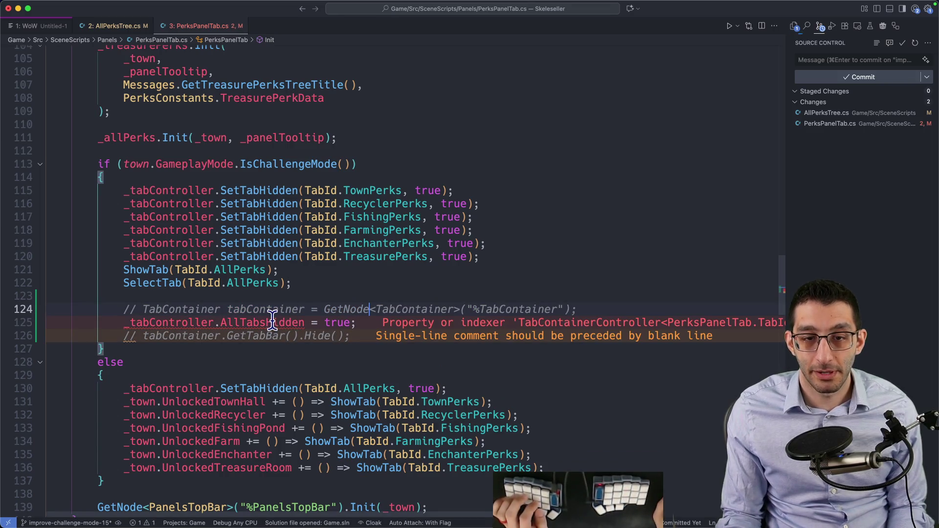
# Inspect the AllTabsHidden definition and the uses of _tabContainer, then return to PerksPanelTab.cs
pyautogui.press('F12')
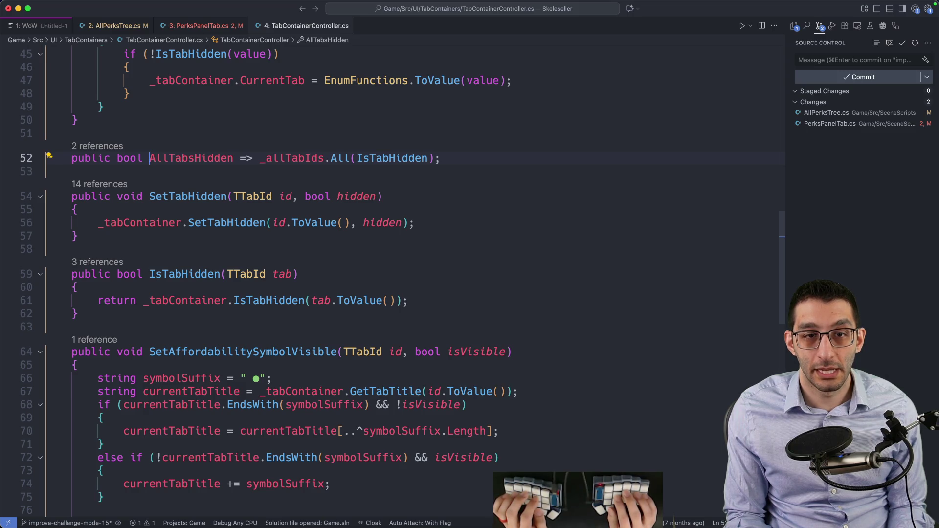
pyautogui.scroll(-2, 283, 254)
pyautogui.scroll(10, 282, 253)
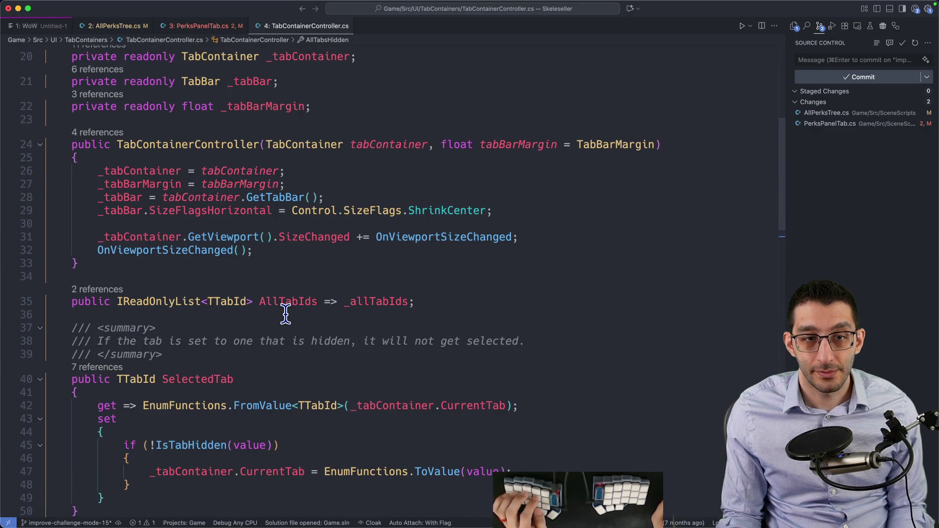
pyautogui.click(189, 240)
pyautogui.scroll(-11, 254, 240)
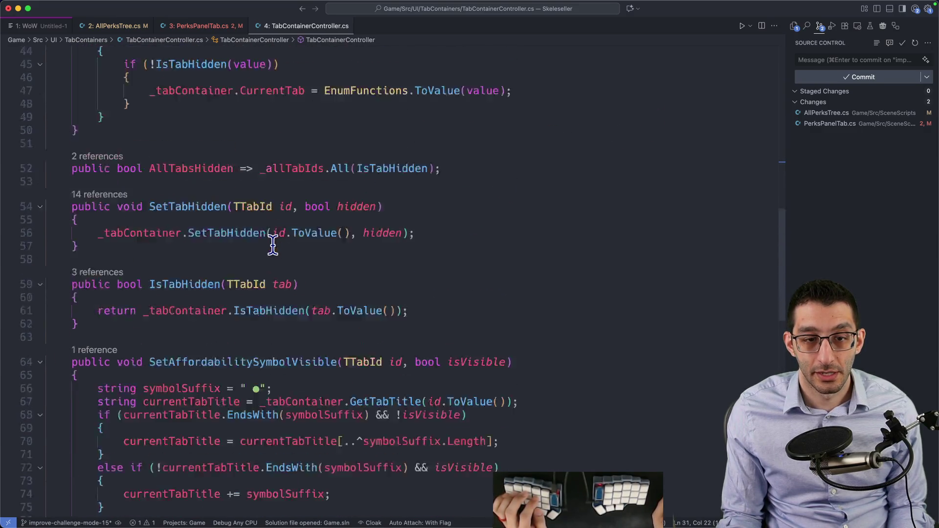
pyautogui.scroll(-8, 272, 245)
pyautogui.scroll(15, 273, 246)
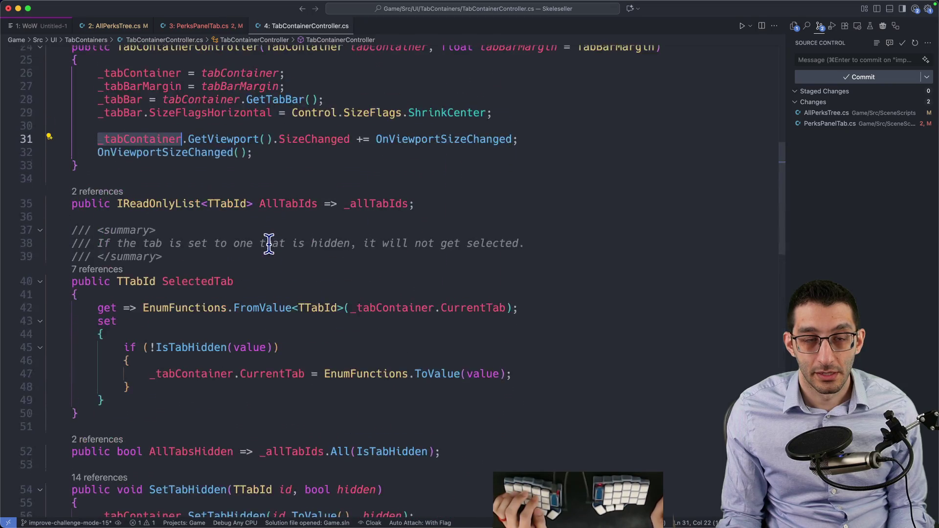
pyautogui.hotkey('ctrl', '-')
# Restore the tab-bar hiding and TabContainer lookup lines, then launch the game with F5
pyautogui.press('Up')
pyautogui.press('super+slash')
pyautogui.press('Down')
pyautogui.press('Down')
pyautogui.press('super+slash')
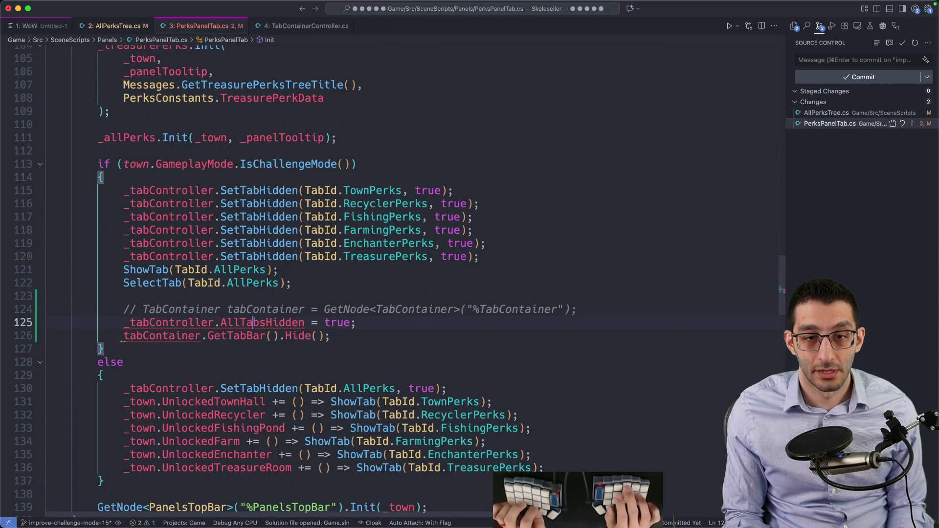
pyautogui.press('Up')
pyautogui.press('Up')
pyautogui.press('Down')
pyautogui.press('super+slash')
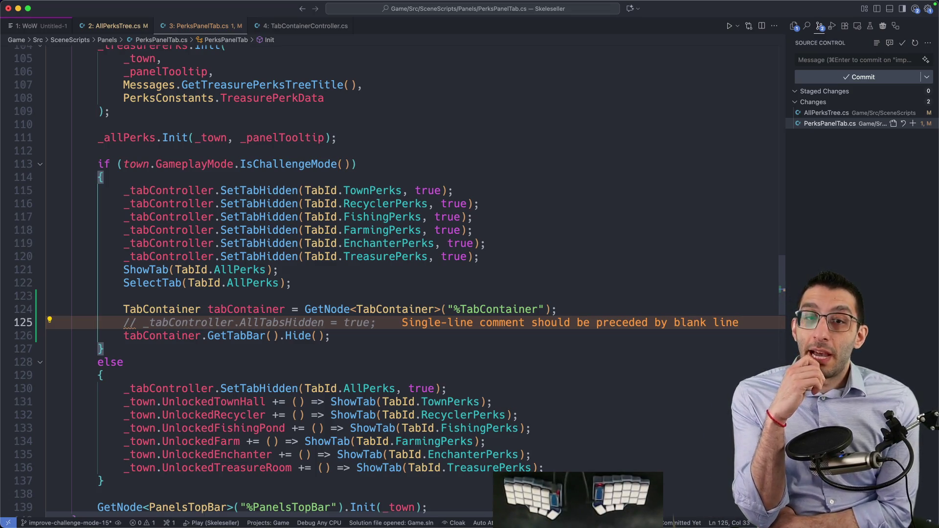
pyautogui.press('F5')
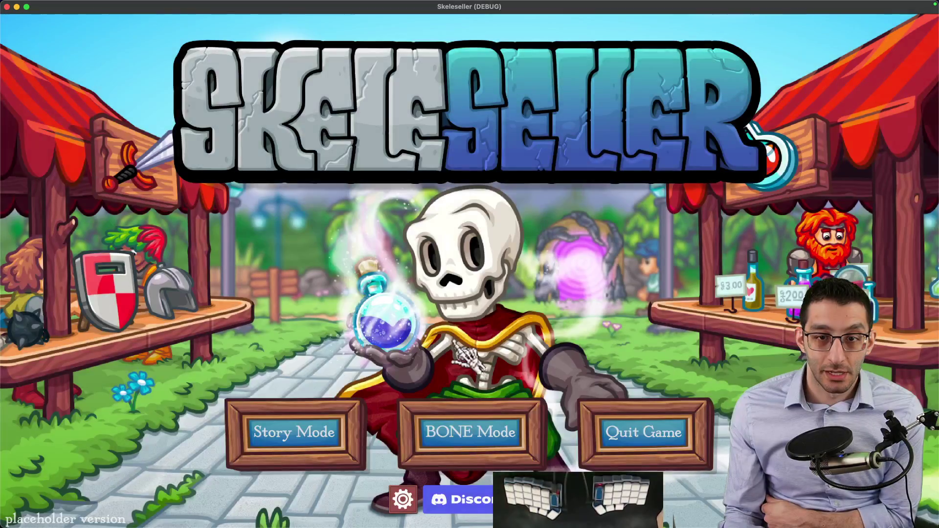
# Start the BONE Mode Farming scenario, open Town Perks, and buy a town perk
pyautogui.click(470, 431)
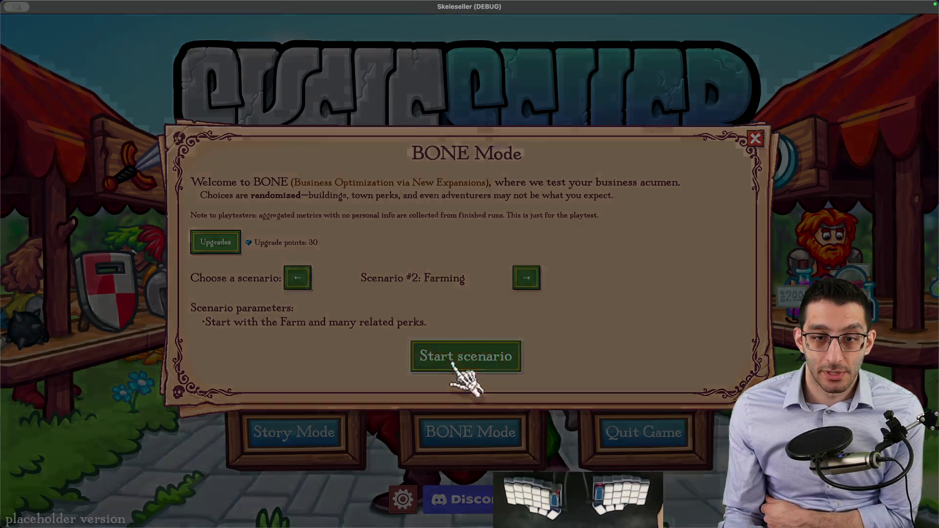
pyautogui.click(452, 364)
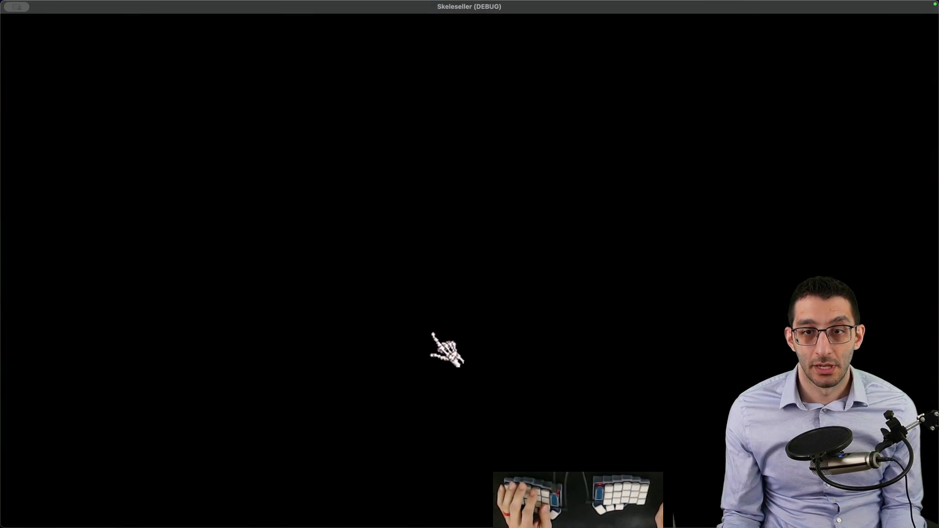
pyautogui.press('p')
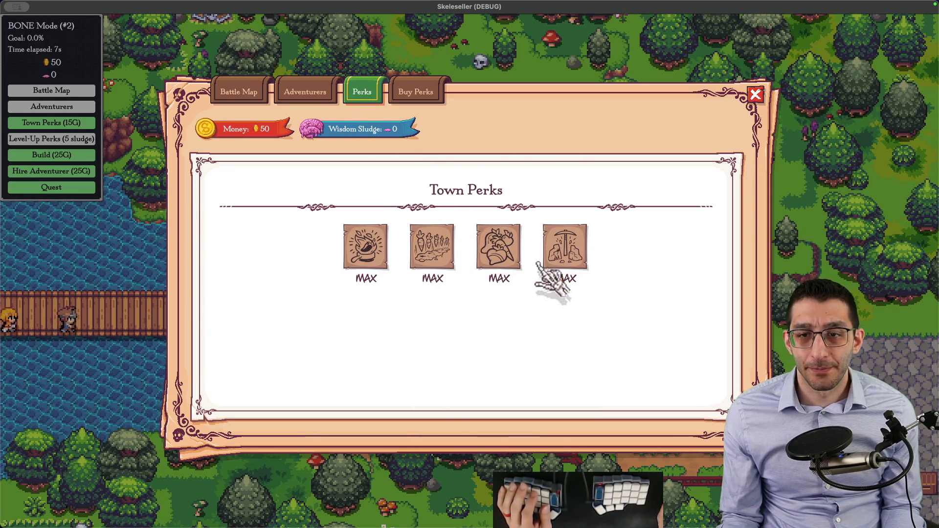
pyautogui.click(416, 91)
pyautogui.click(443, 162)
pyautogui.click(392, 162)
pyautogui.click(463, 286)
pyautogui.click(362, 91)
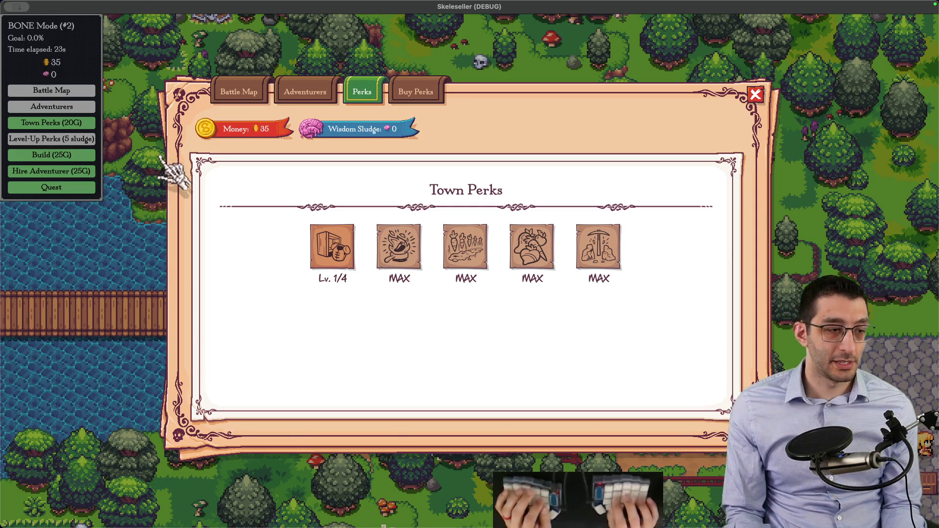
pyautogui.press('super+Tab')
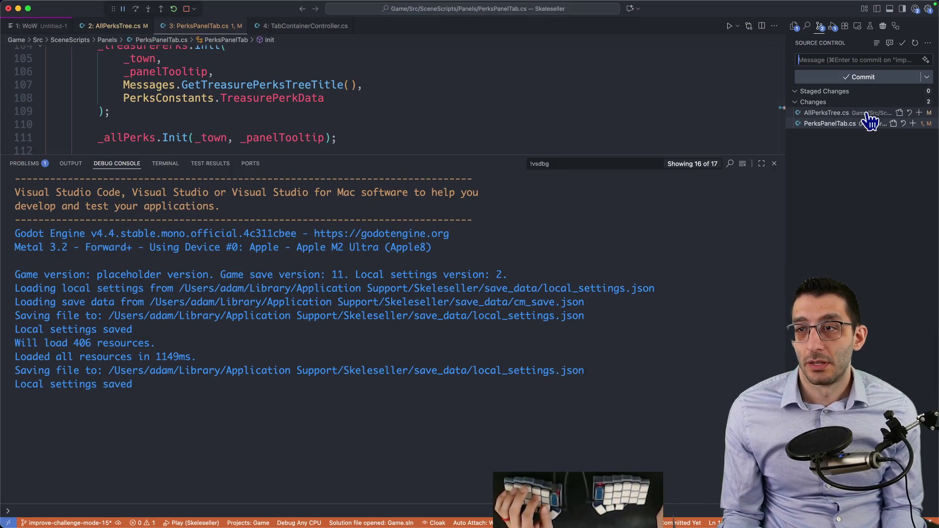
# Open the PerksPanelTab.cs diff and delete the commented-out AllTabsHidden line
pyautogui.click(893, 102)
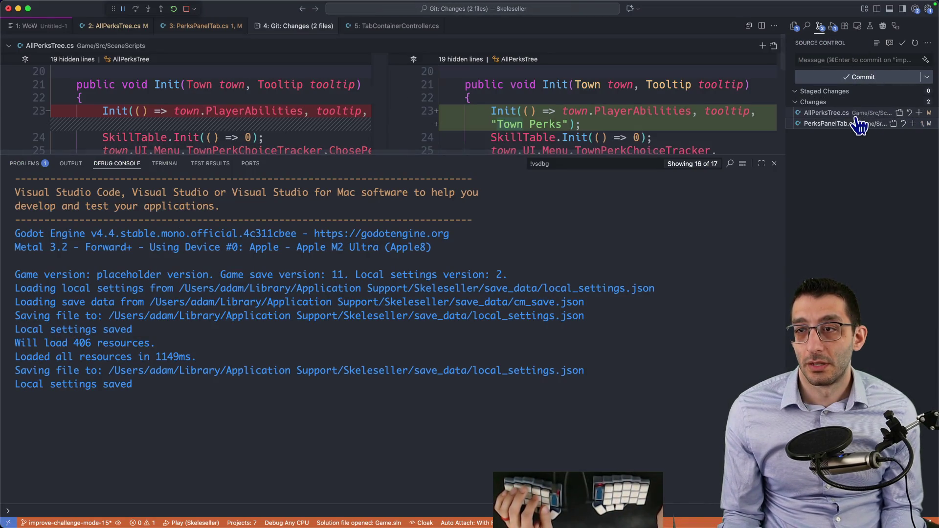
pyautogui.click(831, 123)
pyautogui.click(641, 104)
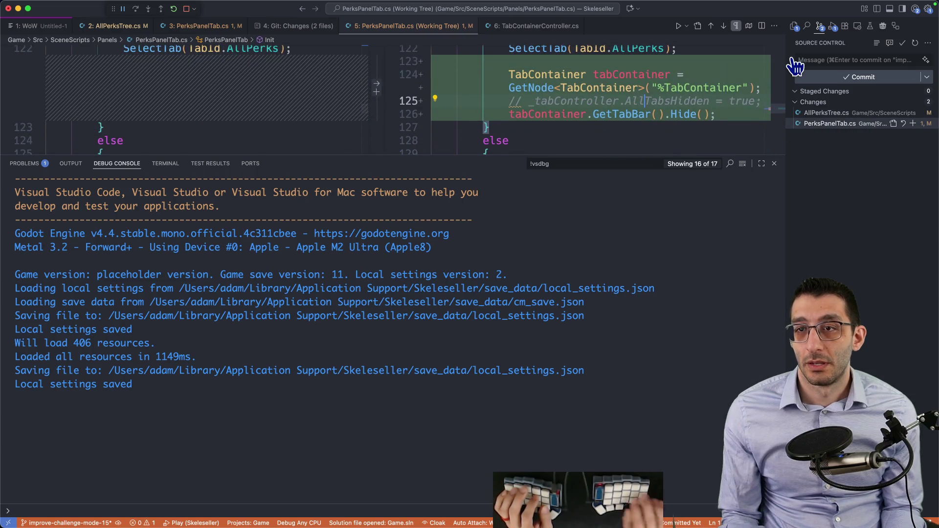
pyautogui.press('super+j')
pyautogui.scroll(4, 602, 195)
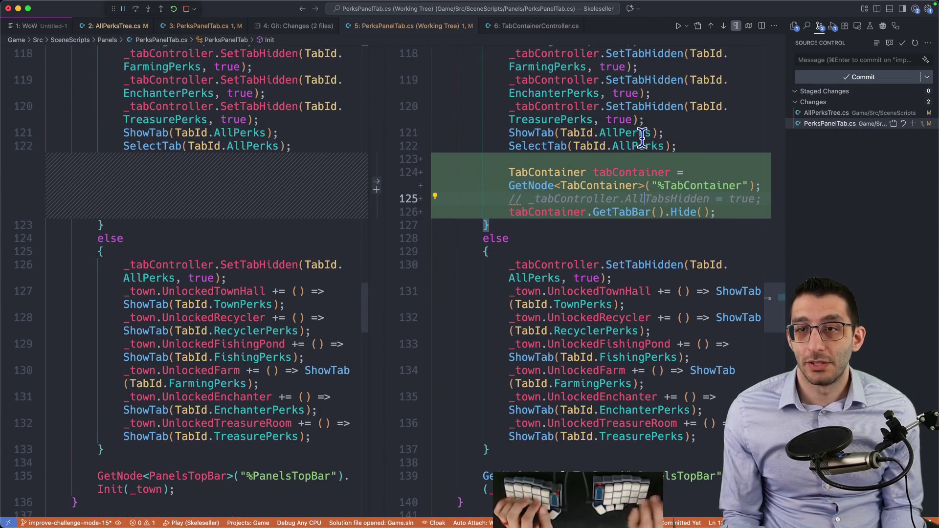
pyautogui.press('super+shift+k')
# Add the comment 'We only have a single tab, so just hide the tab bar' above the TabContainer code
pyautogui.press('Return')
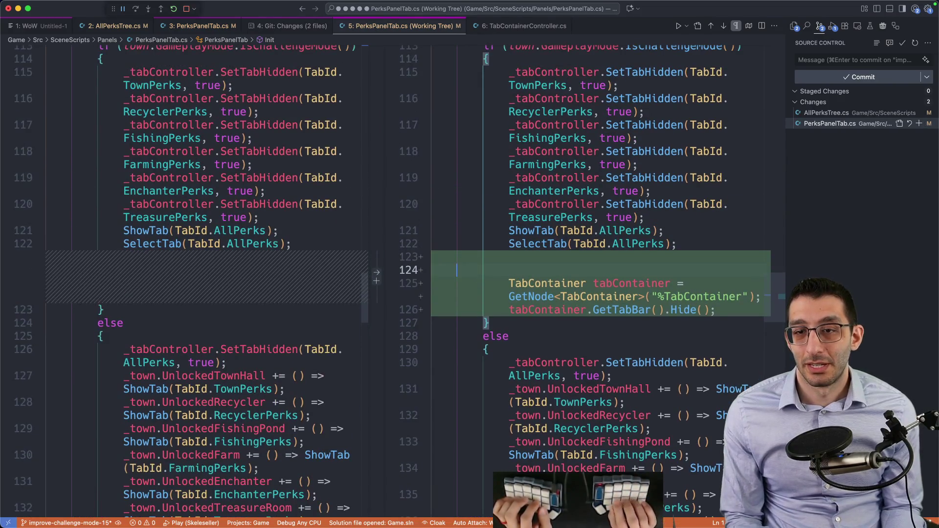
pyautogui.write('// ')
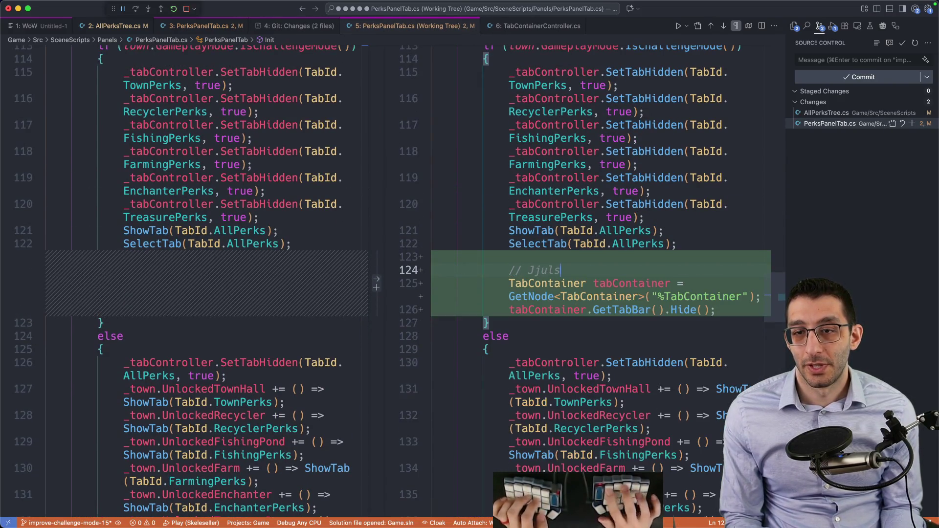
pyautogui.write('We only have a single tab, so ')
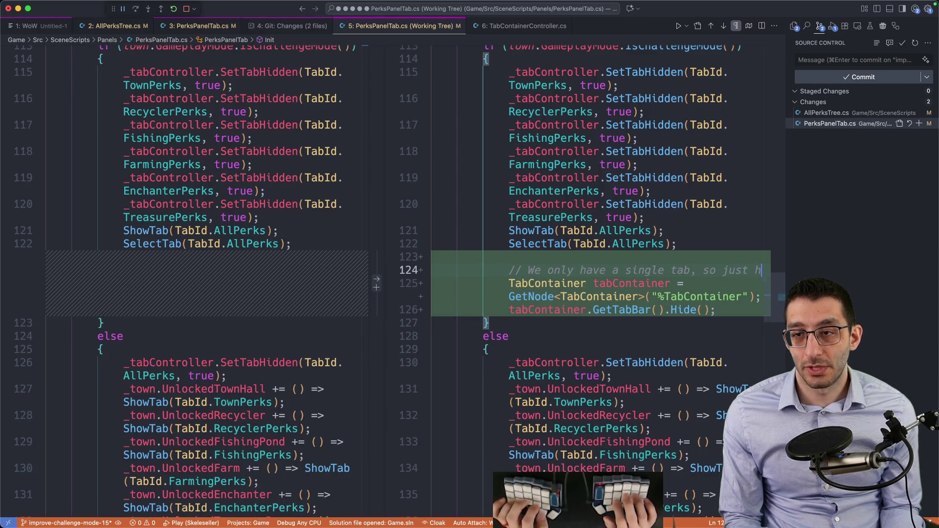
pyautogui.write('ide the tabbar')
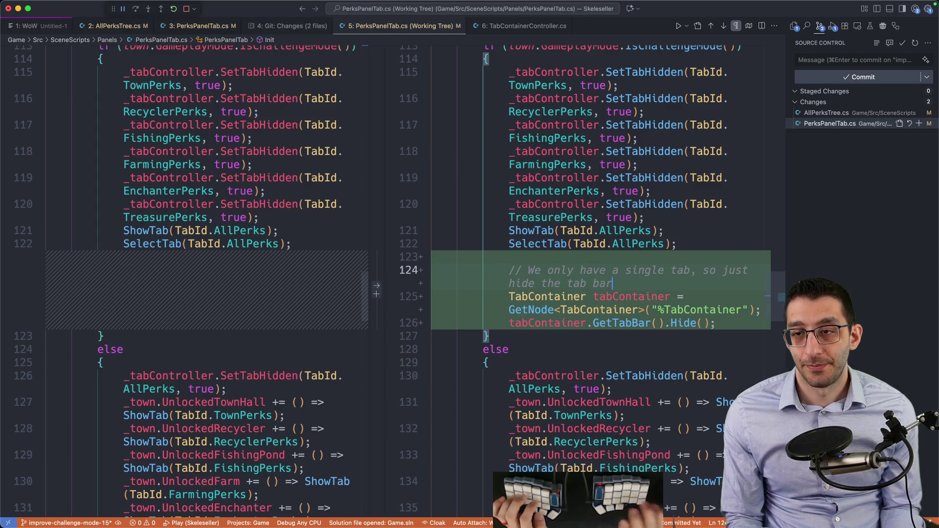
pyautogui.doubleClick(733, 268)
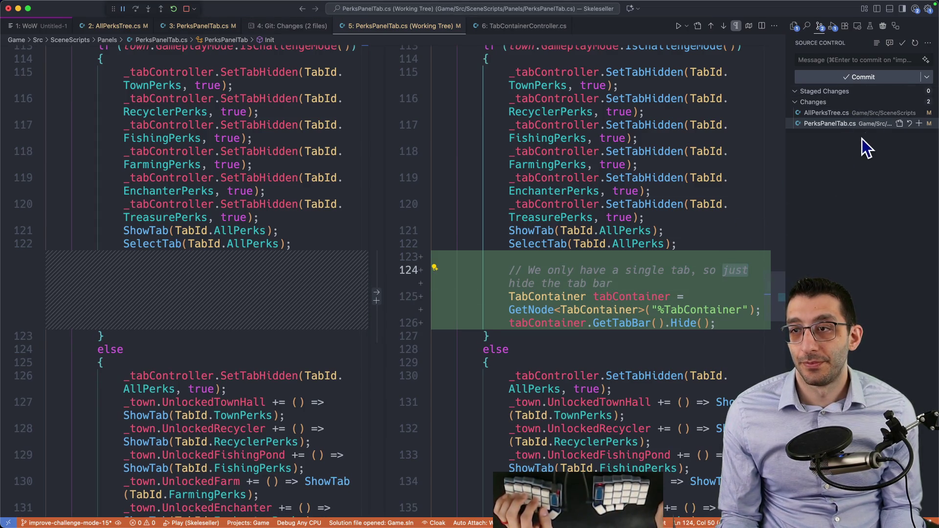
pyautogui.click(900, 102)
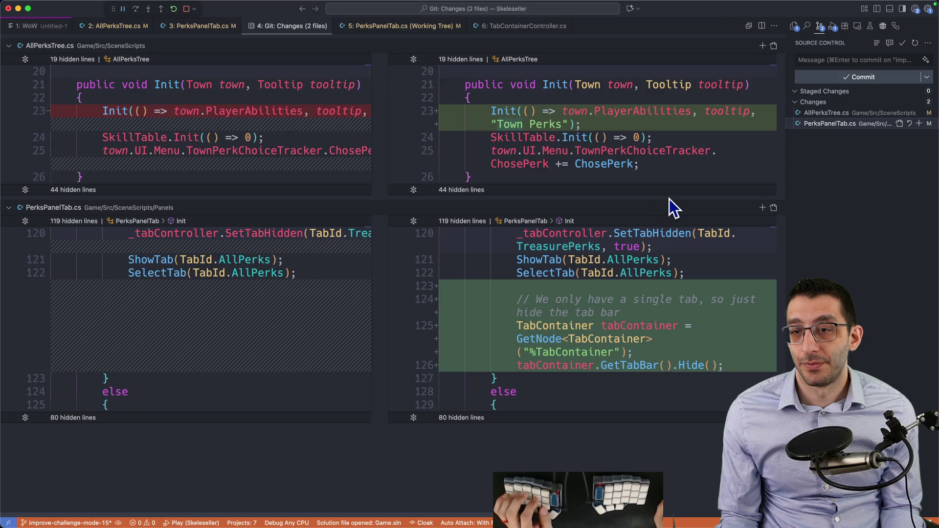
# Write the commit title 'Improve "All"-perks tab'
pyautogui.click(844, 61)
pyautogui.write('Im')
pyautogui.write(' "All" perks ')
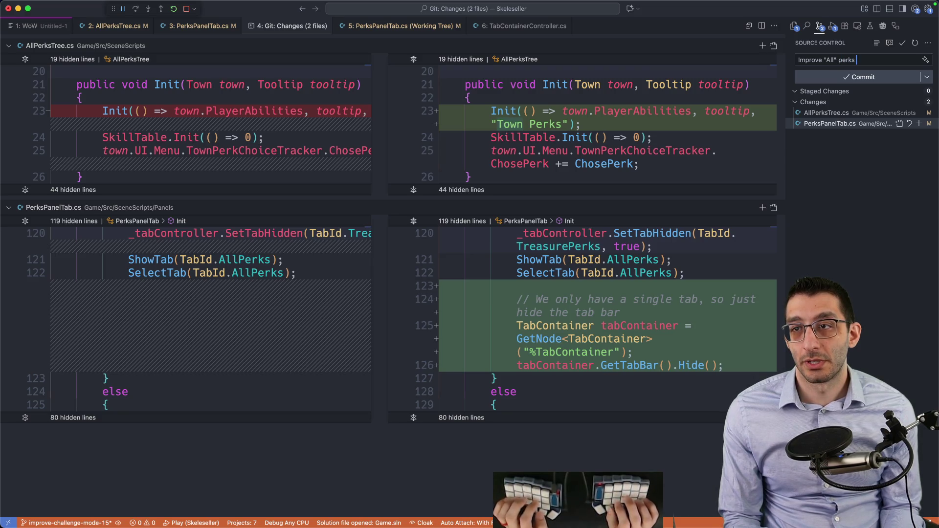
pyautogui.press('BackSpace')
pyautogui.press('BackSpace')
pyautogui.press('BackSpace')
pyautogui.press('BackSpace')
pyautogui.press('BackSpace')
pyautogui.press('BackSpace')
pyautogui.press('BackSpace')
pyautogui.write('-perks tab')
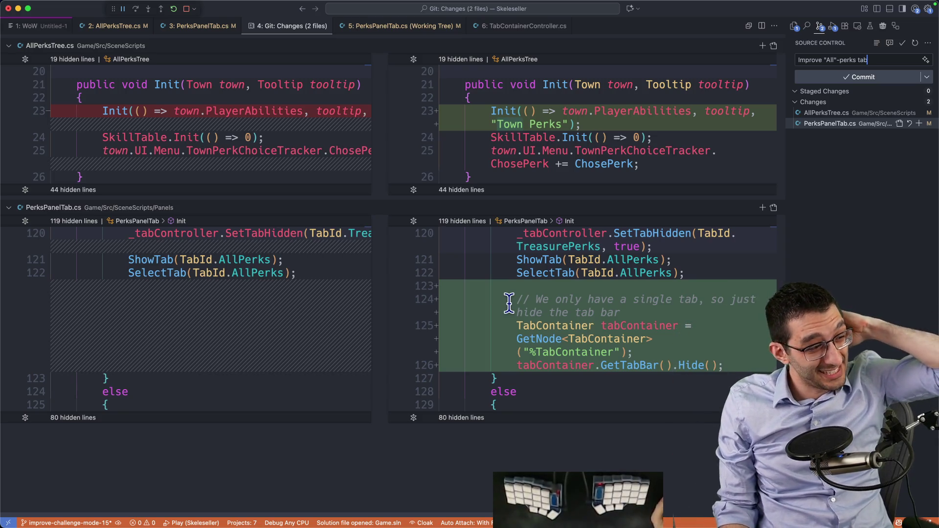
pyautogui.moveTo(530, 273)
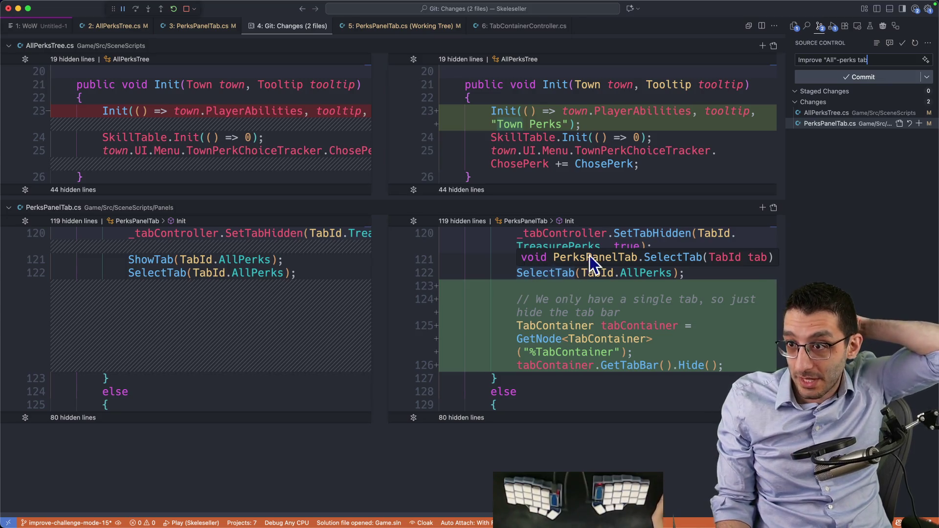
pyautogui.click(827, 113)
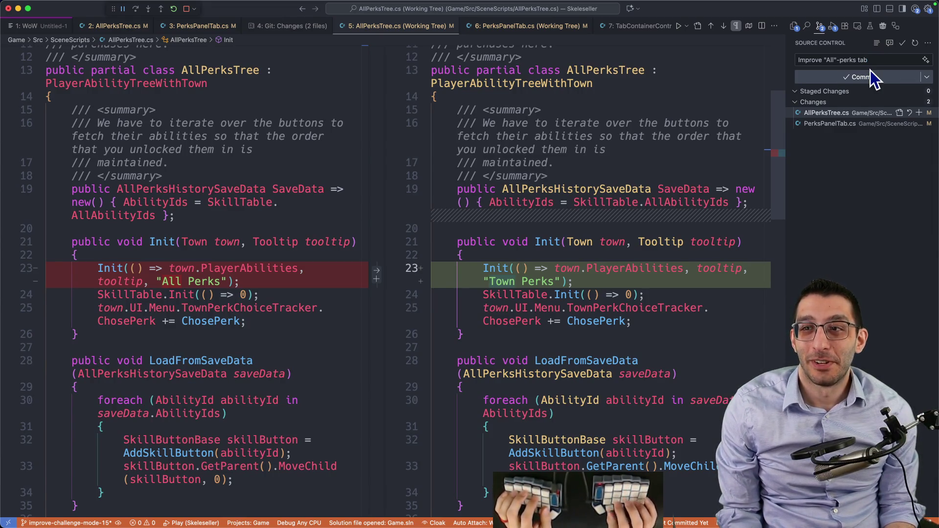
# Add a commit body about the hidden tab bar and Town Perks title, and commit all changes
pyautogui.press('Return')
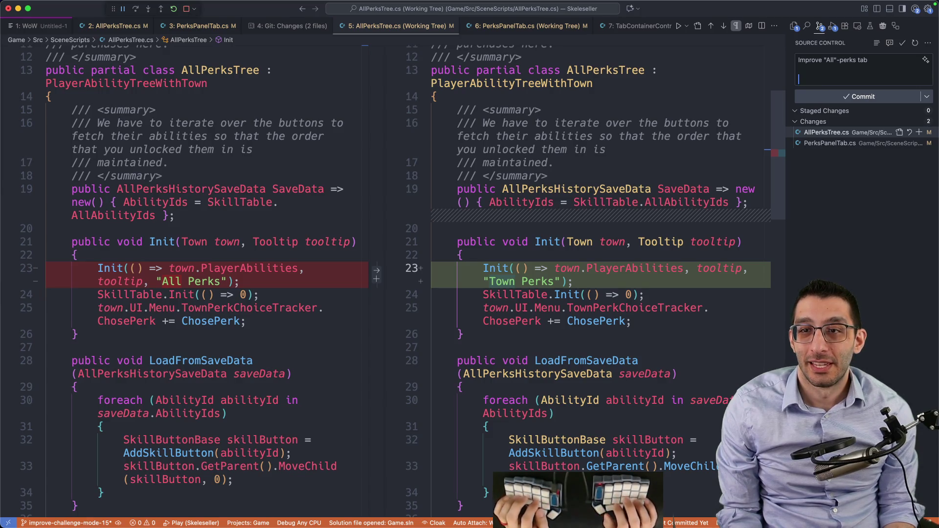
pyautogui.write('The tabar is hidden now and the')
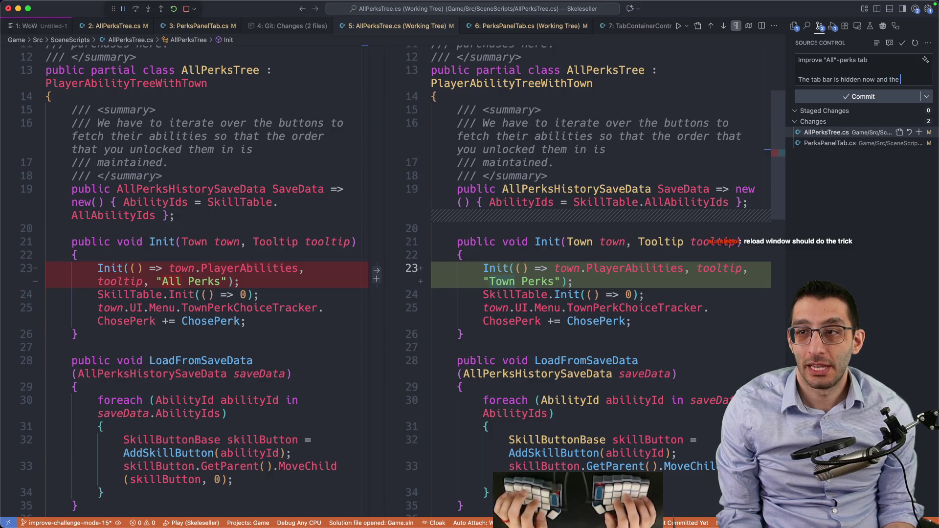
pyautogui.write('itle within the tab is now "Town Perks')
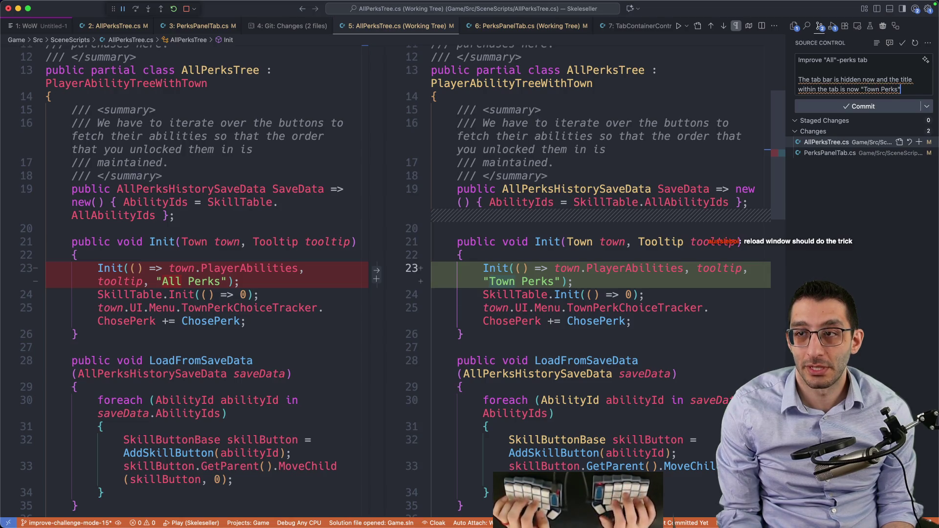
pyautogui.write(' instead')
pyautogui.press('BackSpace')
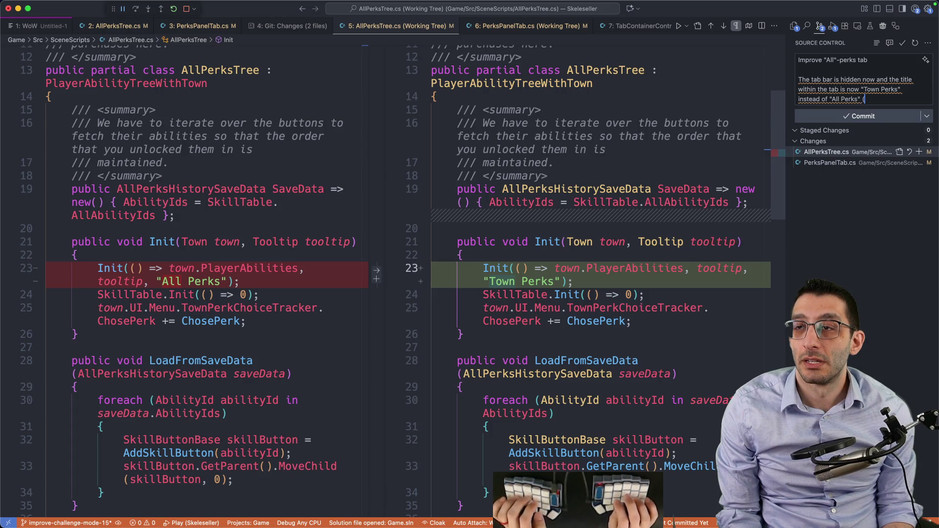
pyautogui.write('how a s')
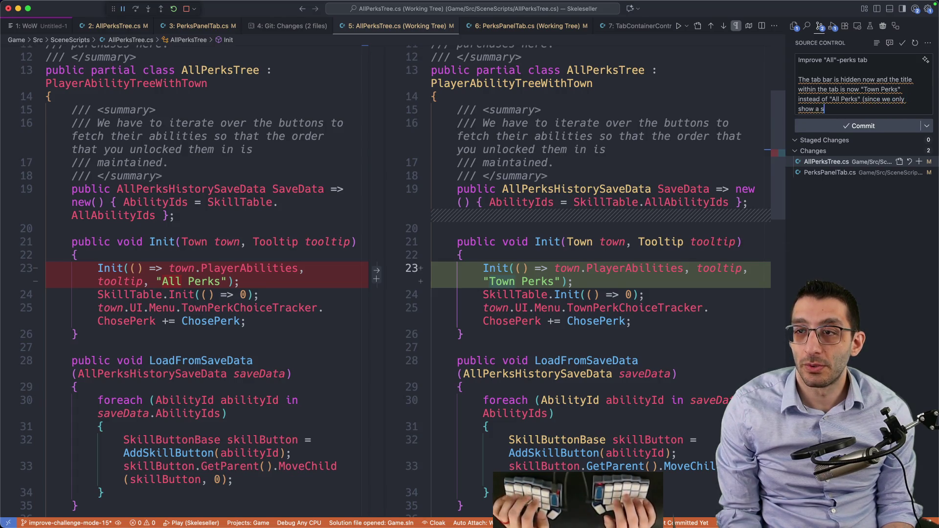
pyautogui.write(' It')
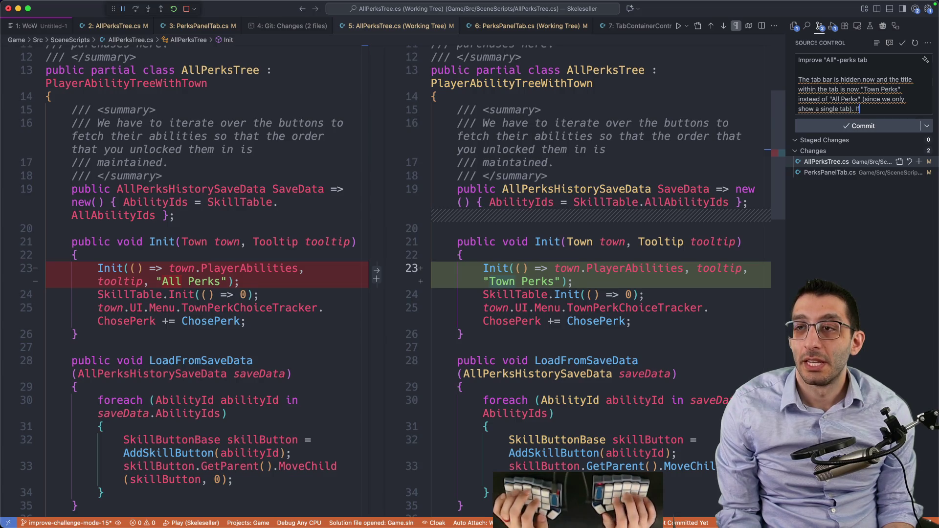
pyautogui.write('egories here, then it ma')
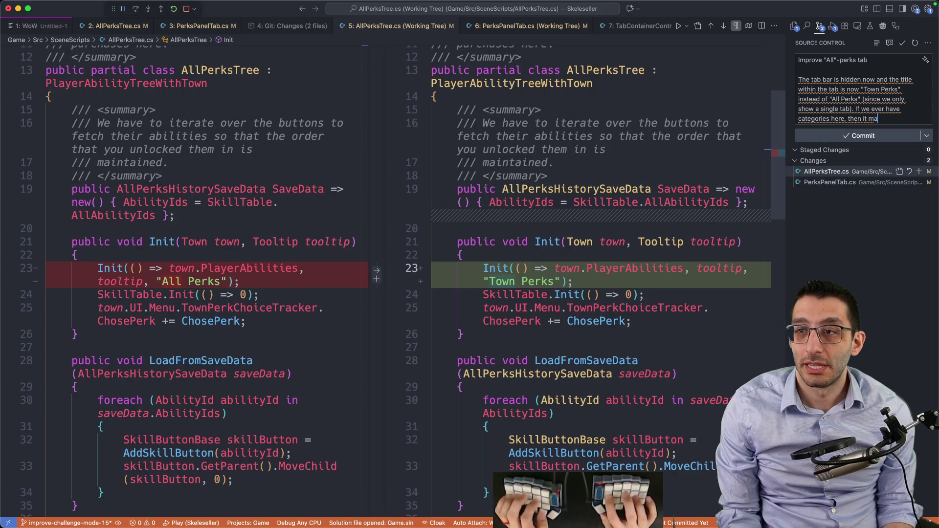
pyautogui.write(' showing the tab bar again.')
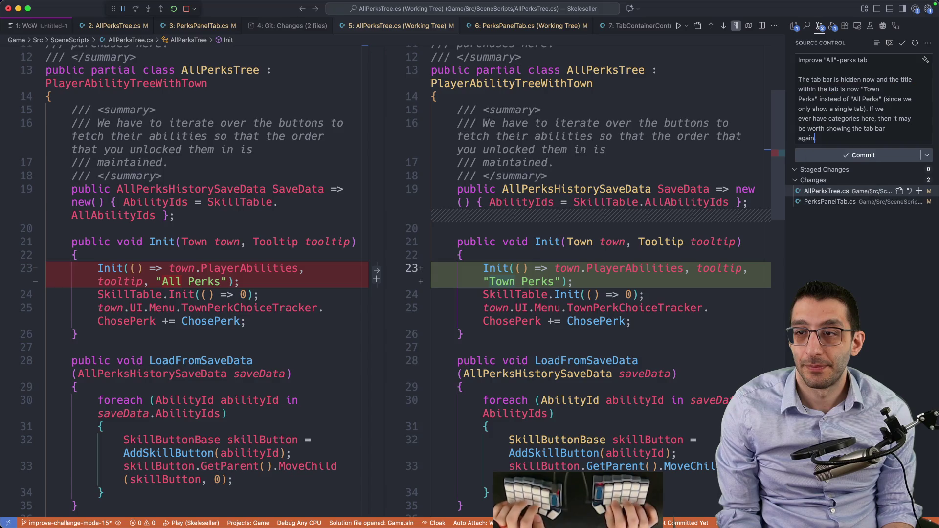
pyautogui.press('super+Return')
pyautogui.press('Return')
pyautogui.press('super+Tab')
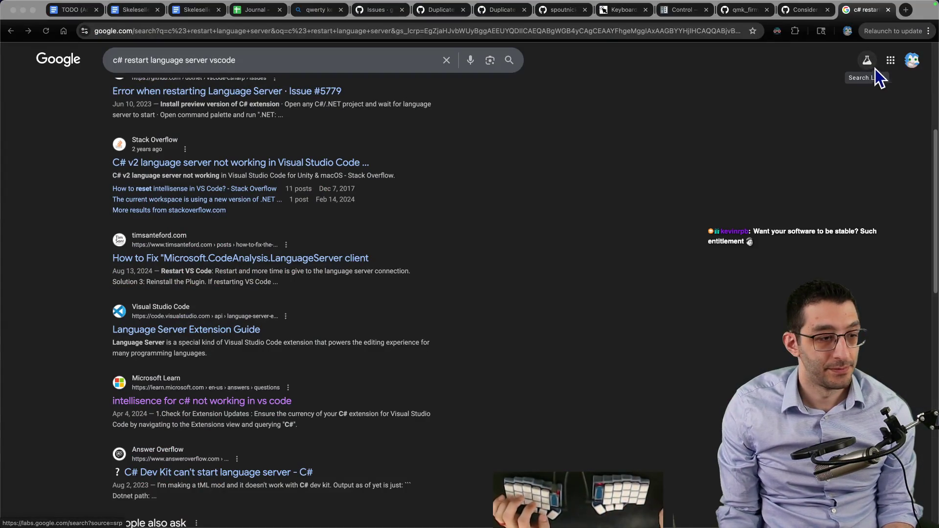
# Mark the rename-"All"-tab TODO with ✅ and move it under the Archive heading
pyautogui.press('super+2')
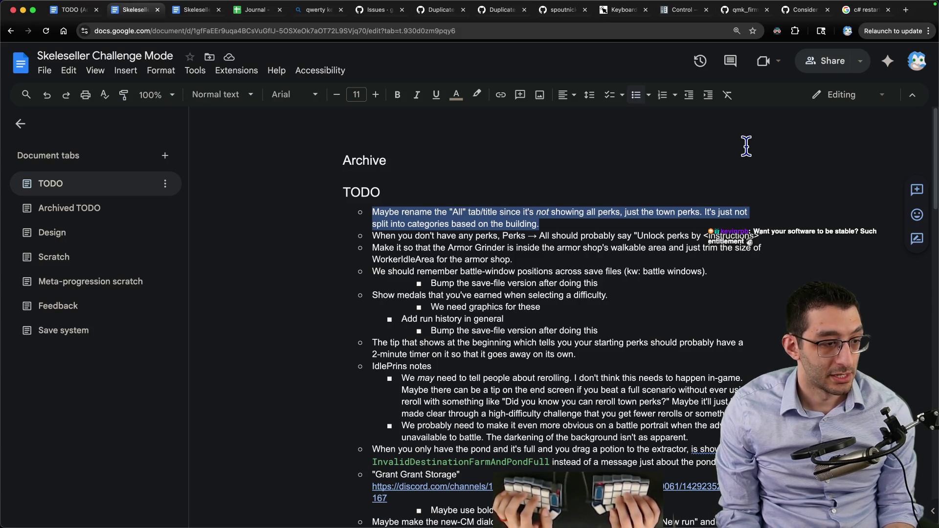
pyautogui.press('Left')
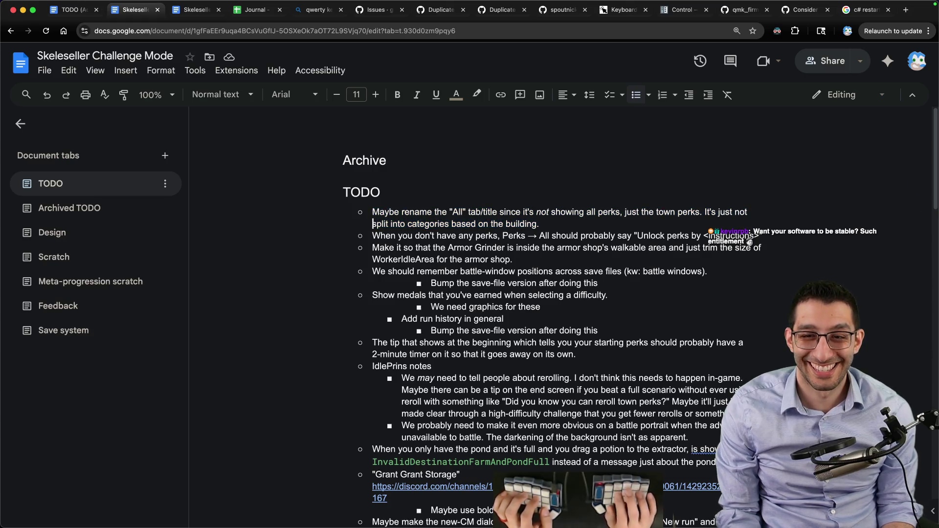
pyautogui.write('✅')
pyautogui.hotkey('ctrl', 'shift', 'Up')
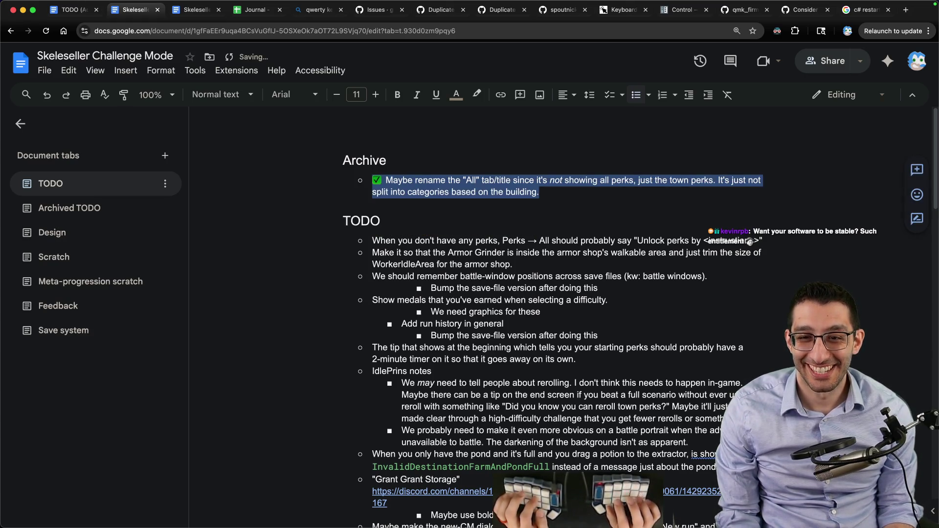
pyautogui.click(540, 253)
pyautogui.press('super+shift+Left')
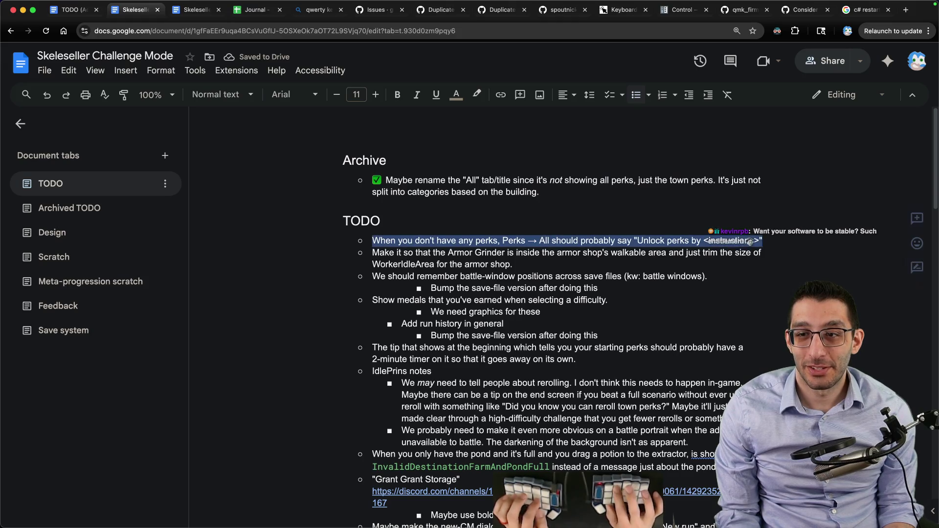
# Return the running Skeleseller game to its title screen
pyautogui.click(666, 516)
pyautogui.press('Escape')
pyautogui.press('Escape')
pyautogui.click(570, 351)
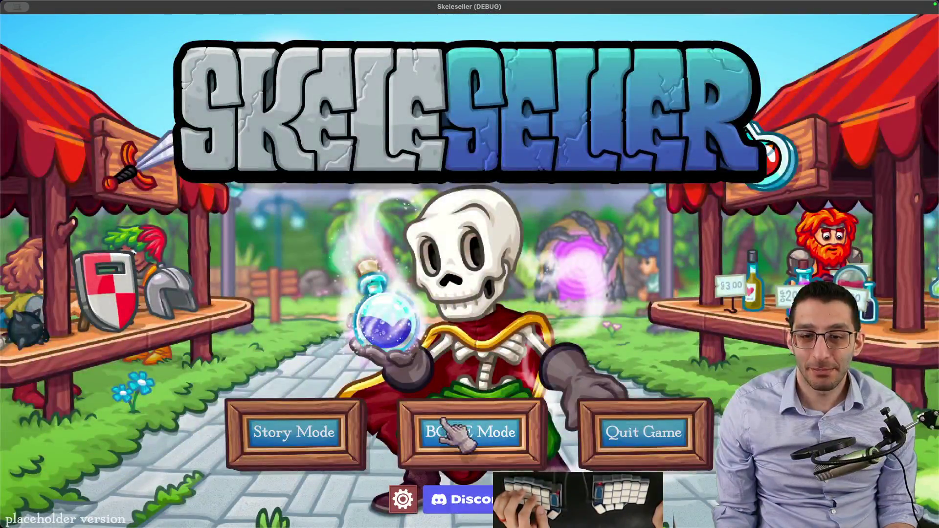
# Start a new BONE Mode run on scenario #1, Getting Started
pyautogui.click(455, 420)
pyautogui.click(297, 278)
pyautogui.click(298, 278)
pyautogui.click(503, 370)
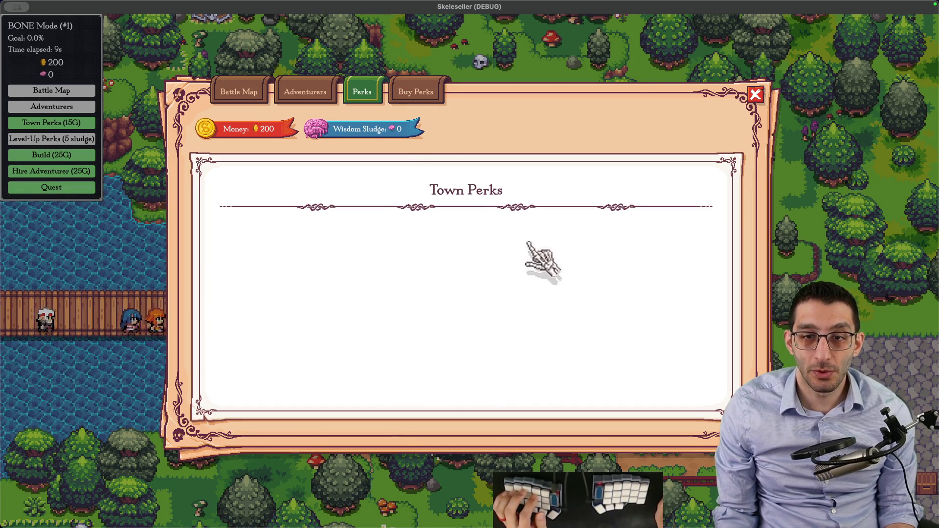
# Buy a 15G town perk, leaving 185 gold, and confirm Town Perks still lists nothing
pyautogui.click(427, 93)
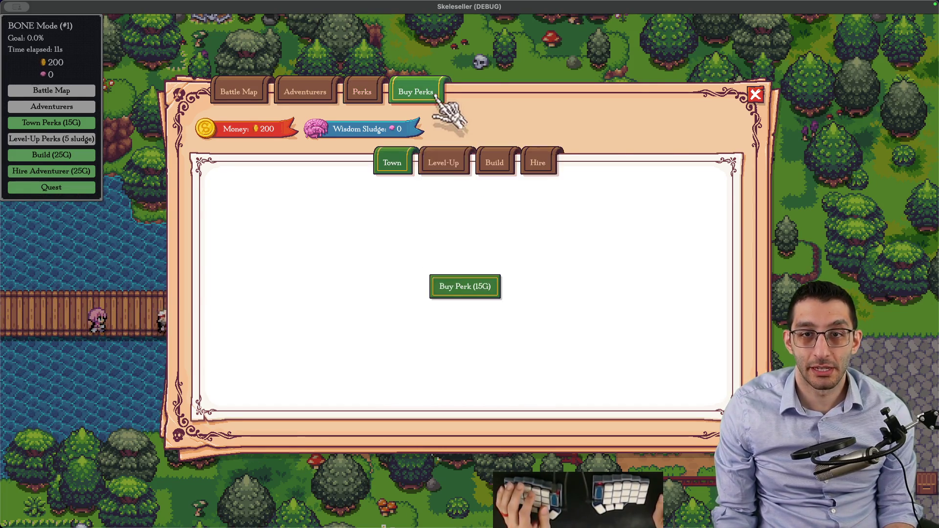
pyautogui.click(471, 288)
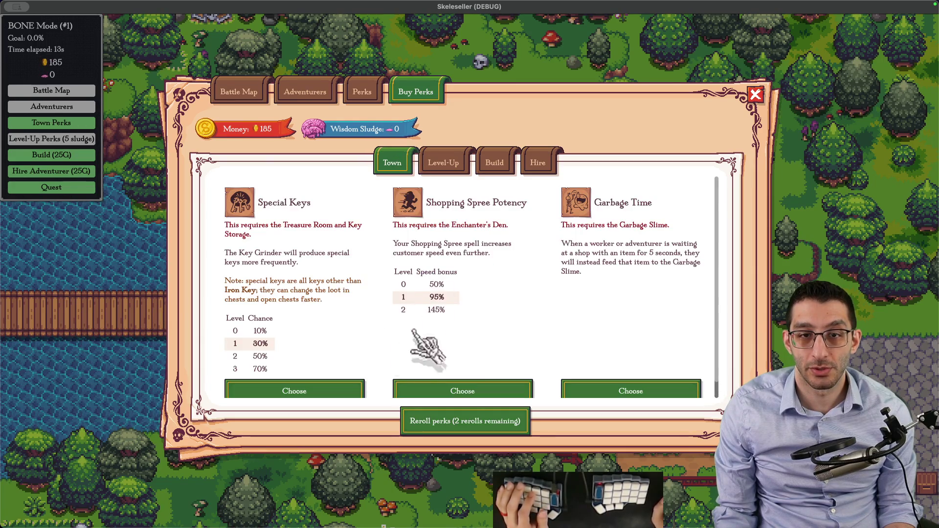
pyautogui.click(365, 91)
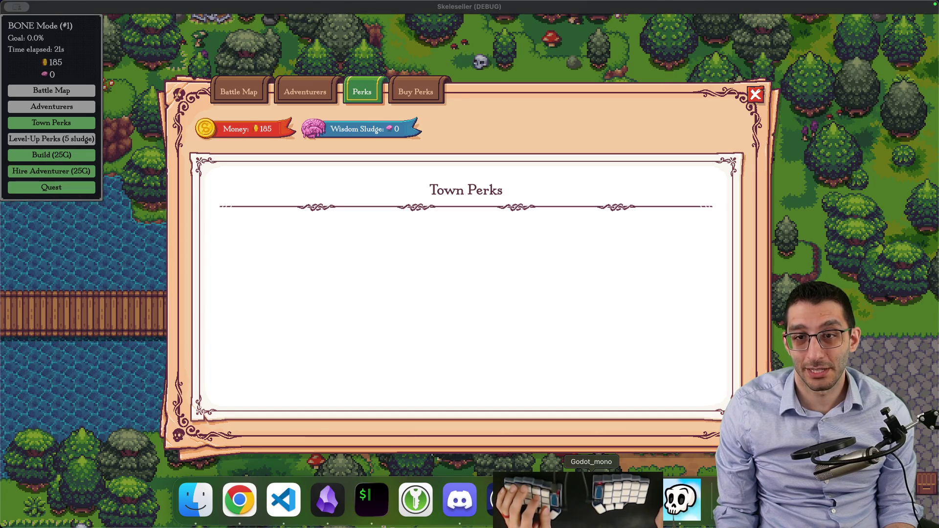
pyautogui.click(591, 499)
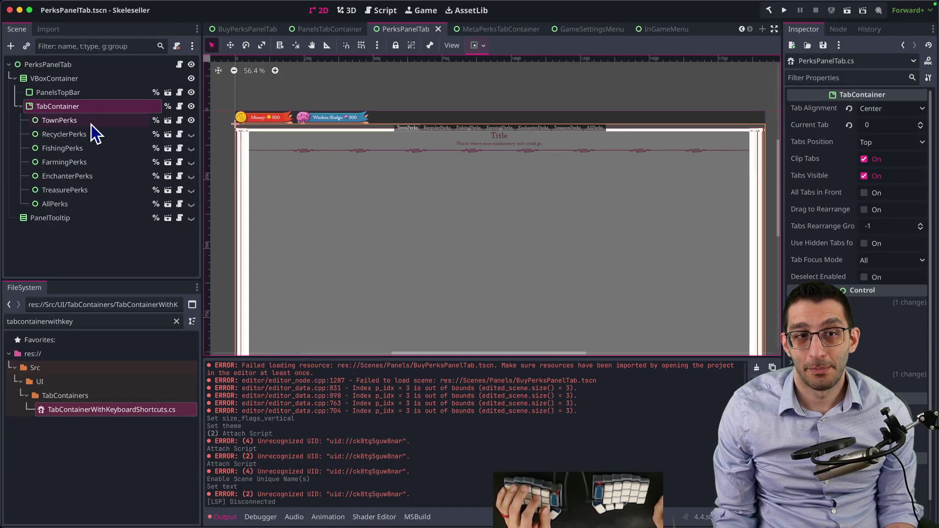
# Open the TownPerks tab's scene and cycle through open scenes back to PlayerAbilityTree
pyautogui.click(169, 121)
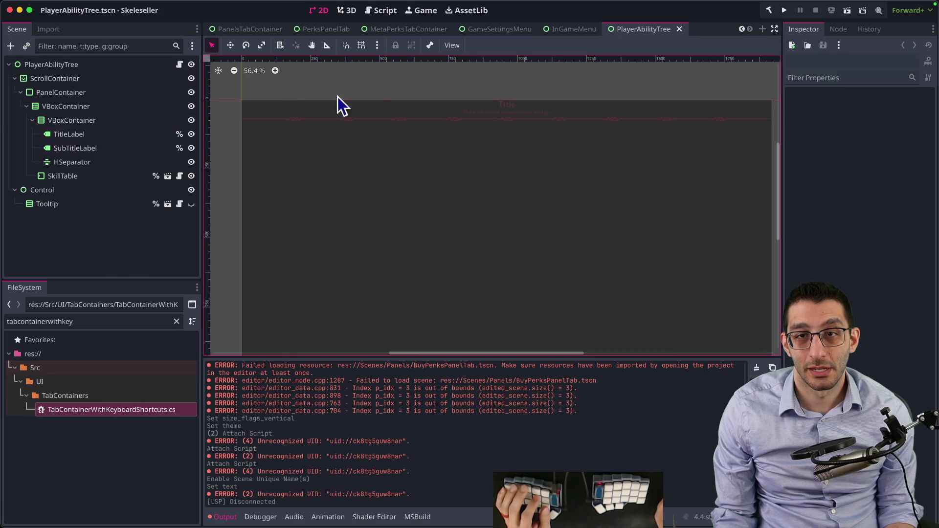
pyautogui.click(575, 29)
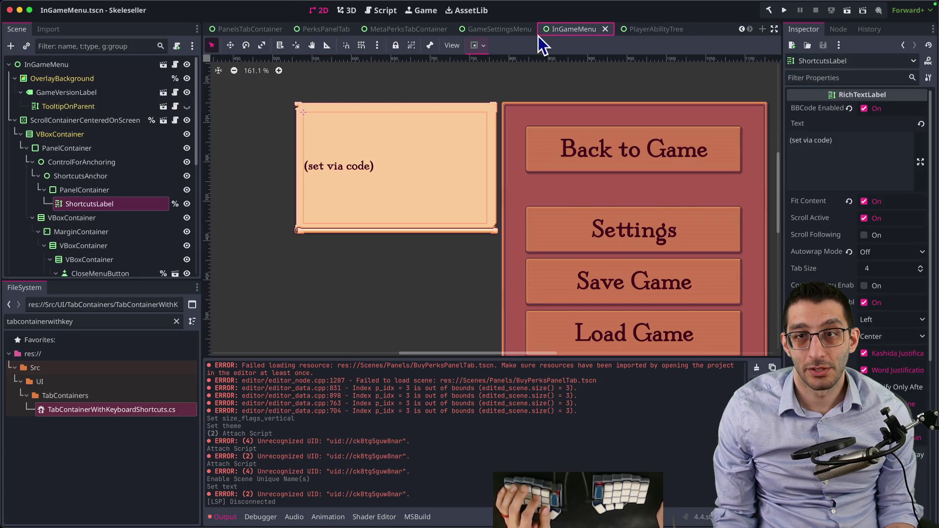
pyautogui.click(661, 31)
pyautogui.click(503, 31)
pyautogui.click(408, 32)
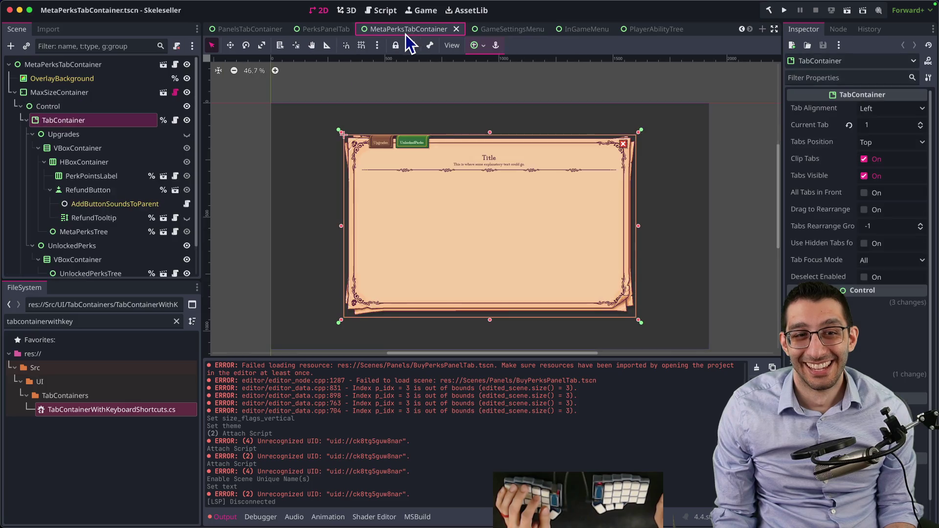
pyautogui.hotkey('ctrl', 'Tab')
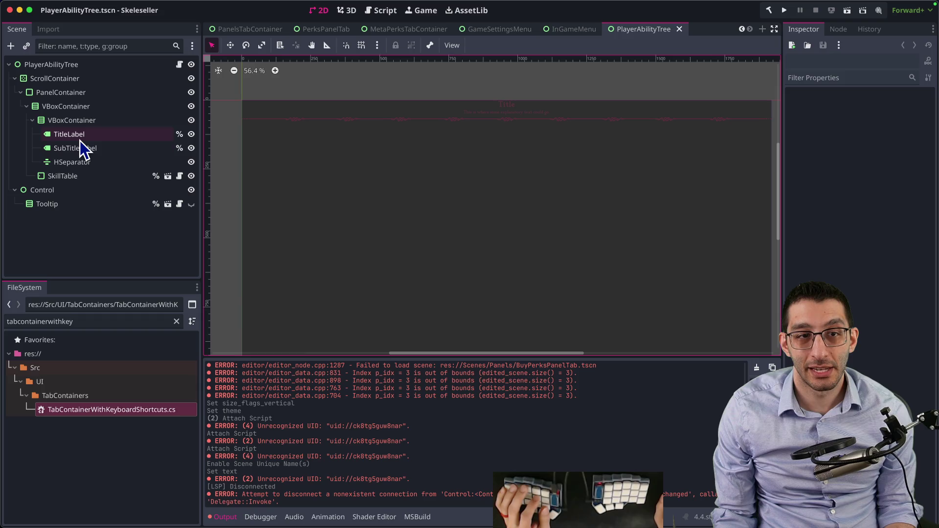
# Inspect the nested VBoxContainers and SkillTable, ending with the outer VBoxContainer selected
pyautogui.click(79, 122)
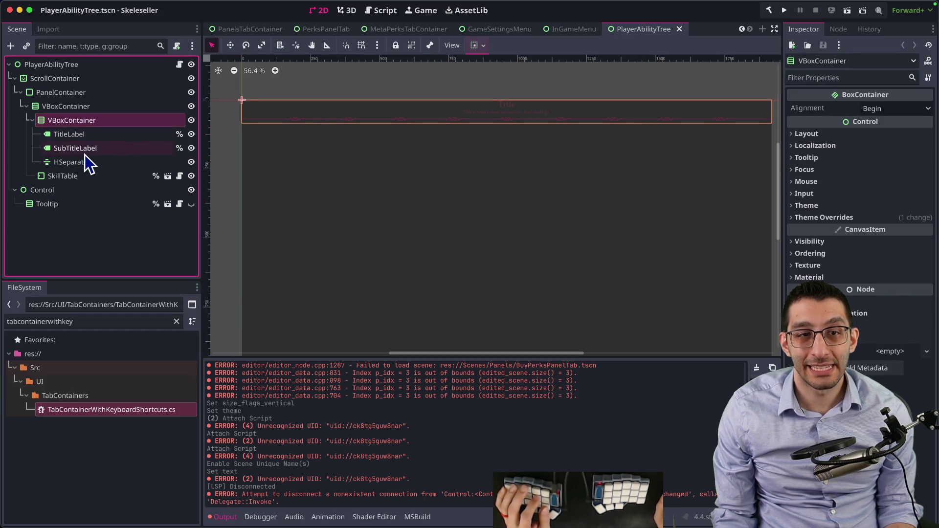
pyautogui.click(75, 177)
pyautogui.click(78, 124)
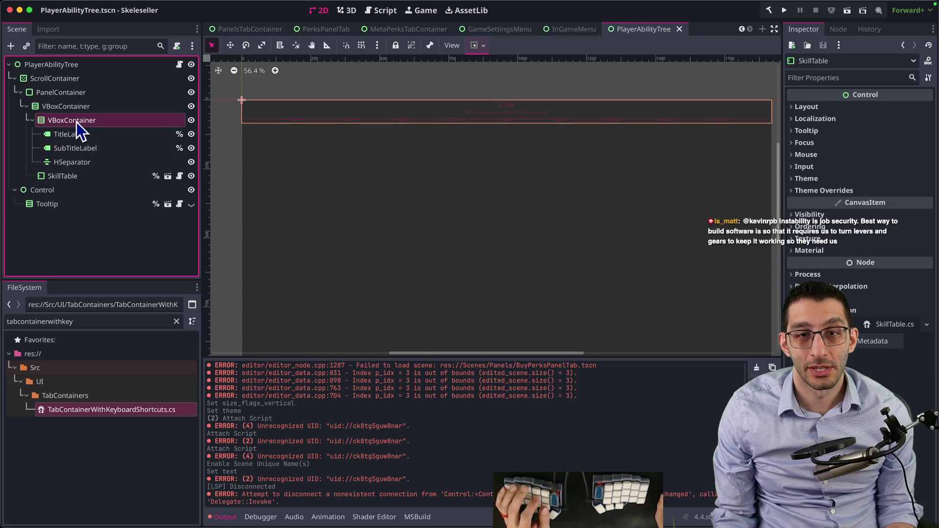
pyautogui.click(75, 108)
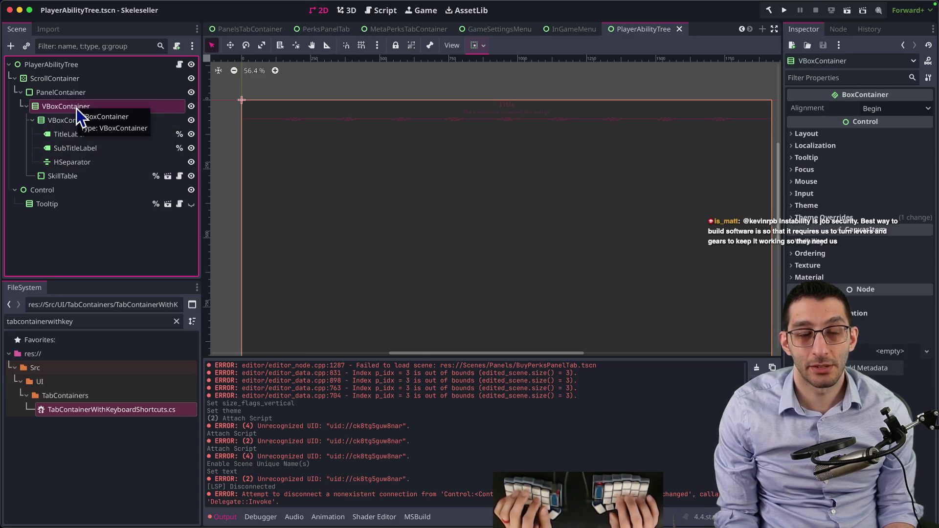
# Add a RichTextLabel node and place it just above SkillTable
pyautogui.press('super+a')
pyautogui.write('tabconta')
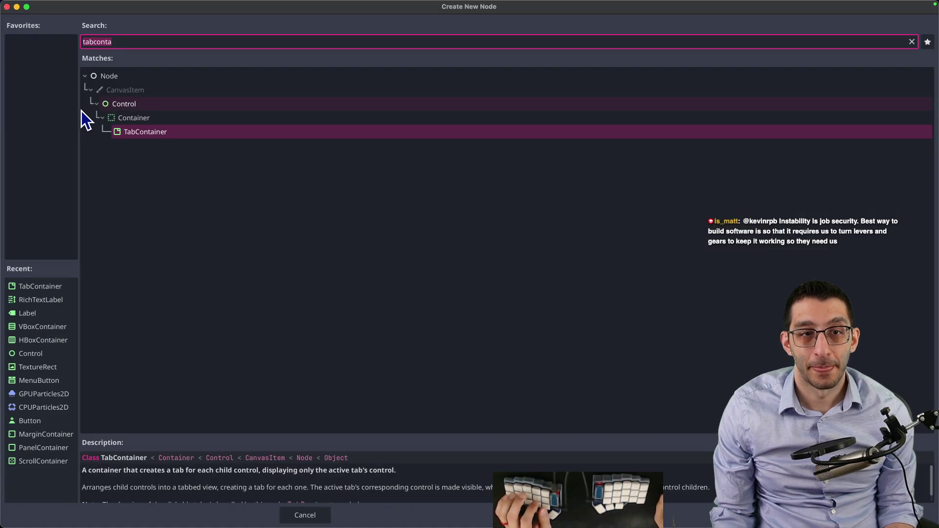
pyautogui.press('super+a')
pyautogui.write('richtextlabel')
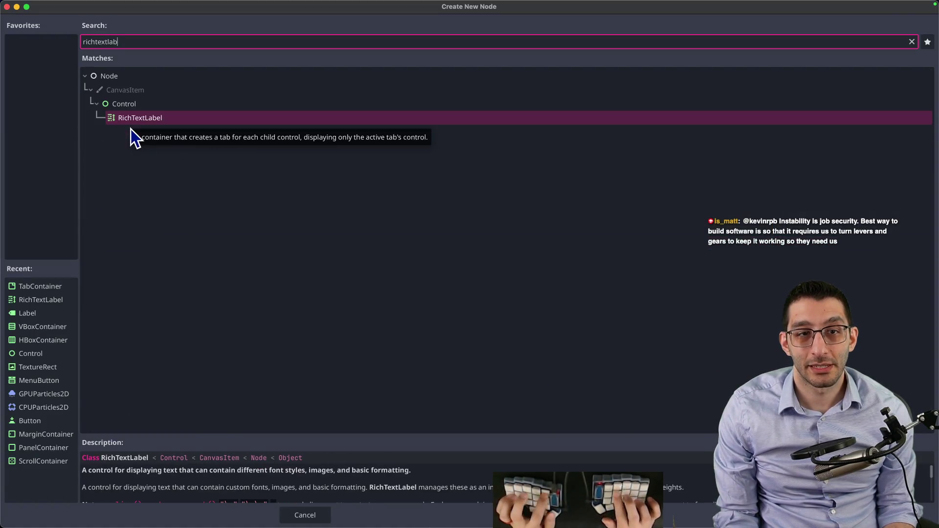
pyautogui.press('Return')
pyautogui.moveTo(71, 178); pyautogui.dragTo(74, 172)
# Give the label text 'This is a test' with Fit Content, Clip Contents and BBCode Enabled on
pyautogui.click(832, 169)
pyautogui.write('This')
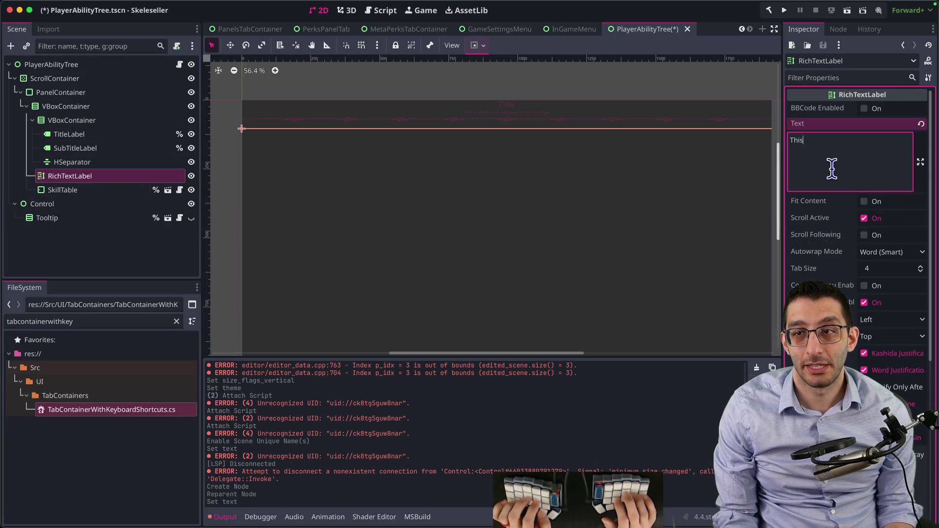
pyautogui.write(' is a test')
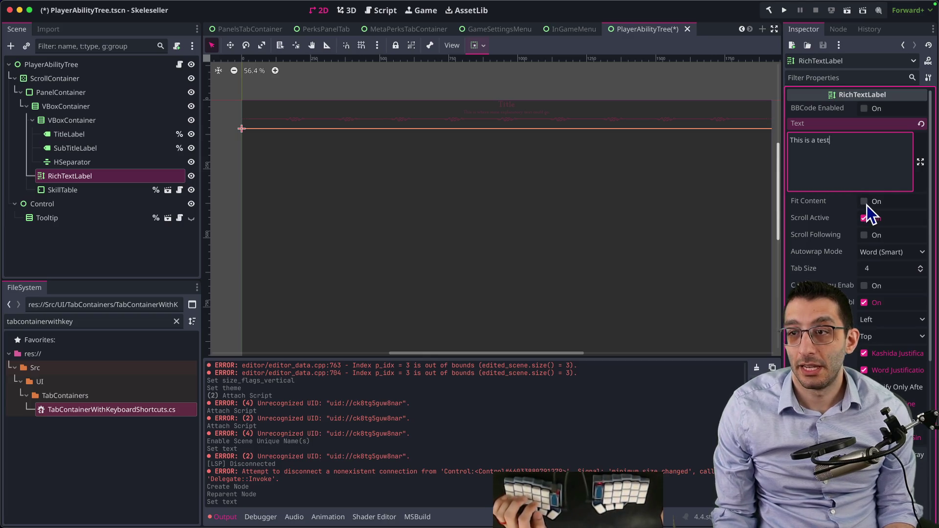
pyautogui.click(864, 201)
pyautogui.scroll(-5, 885, 264)
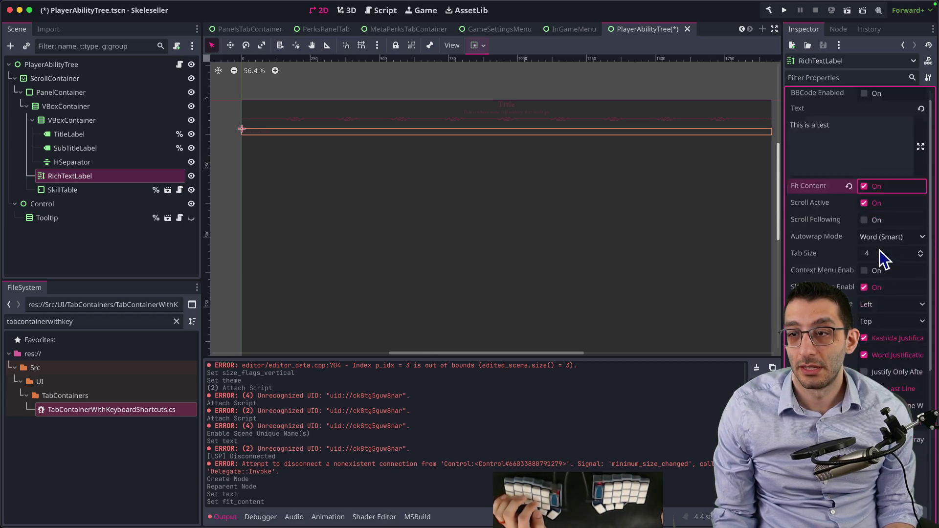
pyautogui.click(867, 315)
pyautogui.scroll(5, 864, 301)
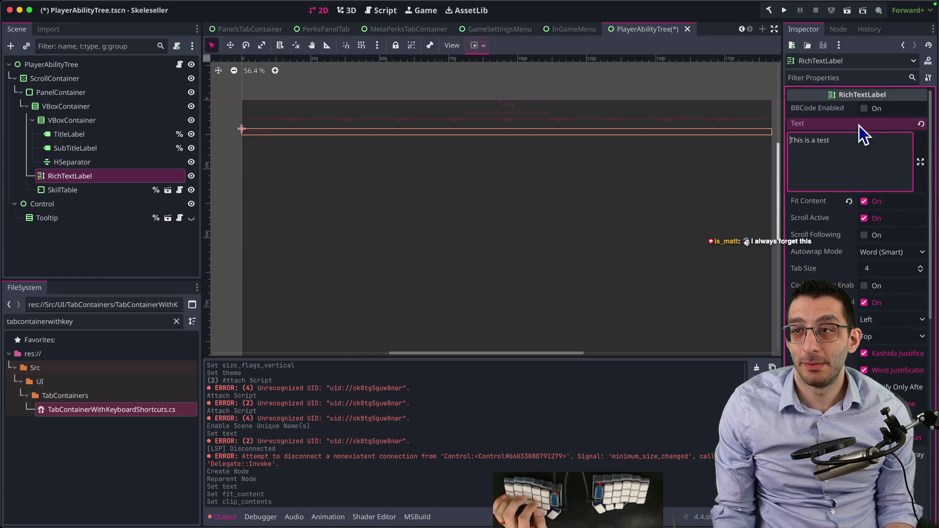
pyautogui.click(864, 108)
# Wrap the text in [center] tags, save the scene and run the game
pyautogui.write('[cen')
pyautogui.press('End')
pyautogui.write(']')
pyautogui.press('super+s')
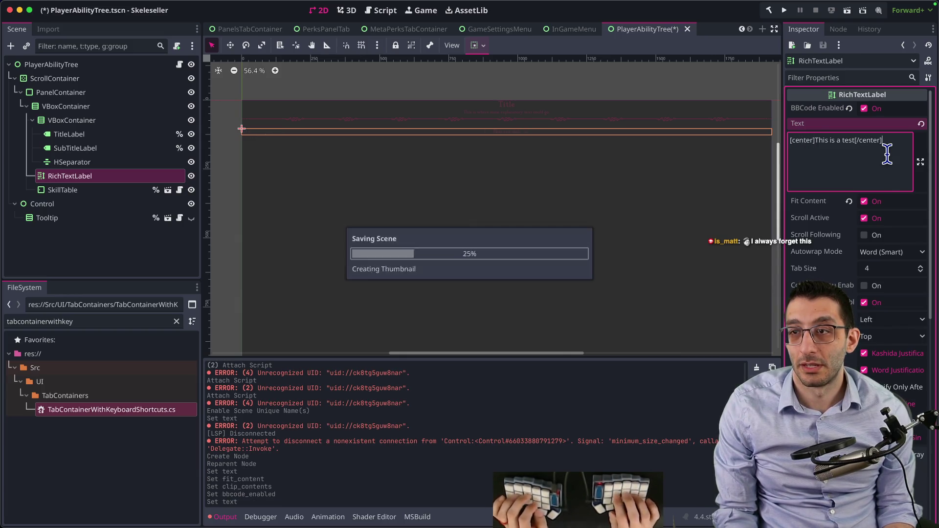
pyautogui.moveTo(685, 526)
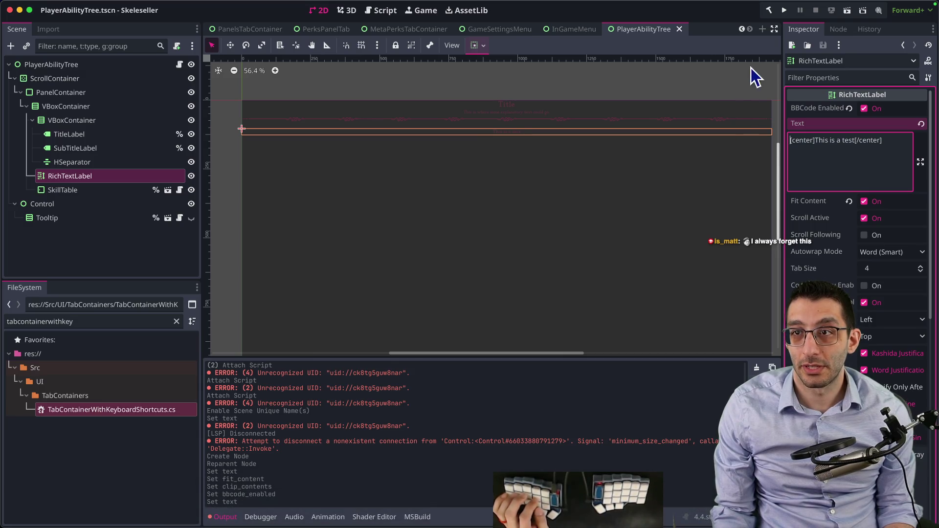
pyautogui.click(784, 11)
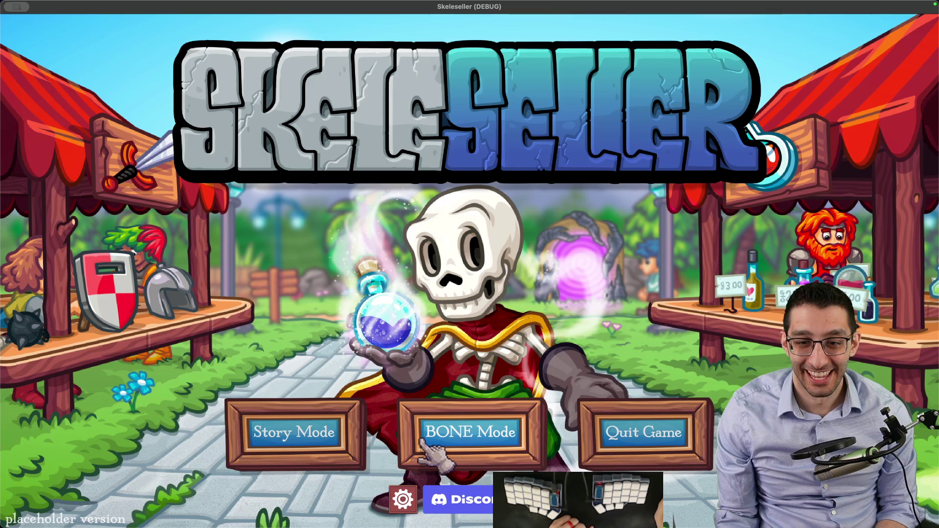
# Start BONE Mode scenario #1, Getting Started
pyautogui.click(421, 441)
pyautogui.click(298, 278)
pyautogui.click(440, 360)
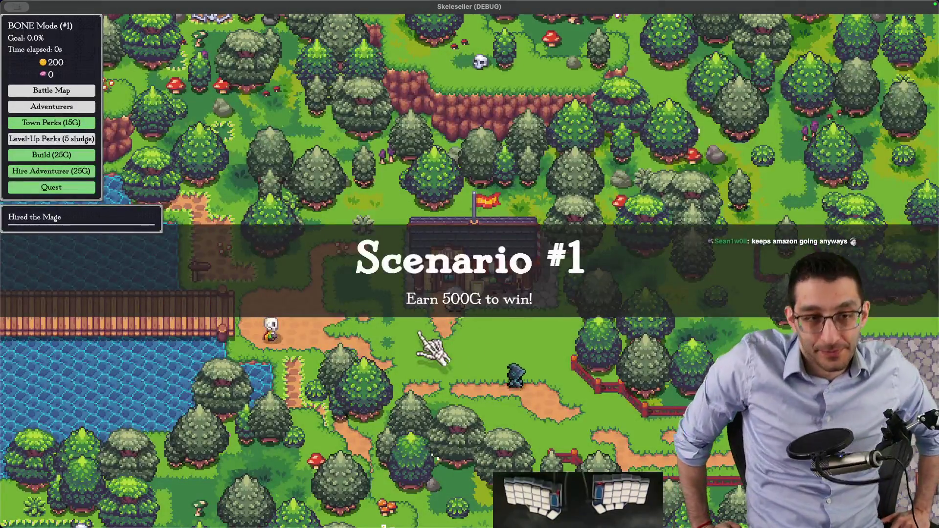
# Open the perks panel and check that Town Perks shows the centred 'This is a test' line
pyautogui.press('p')
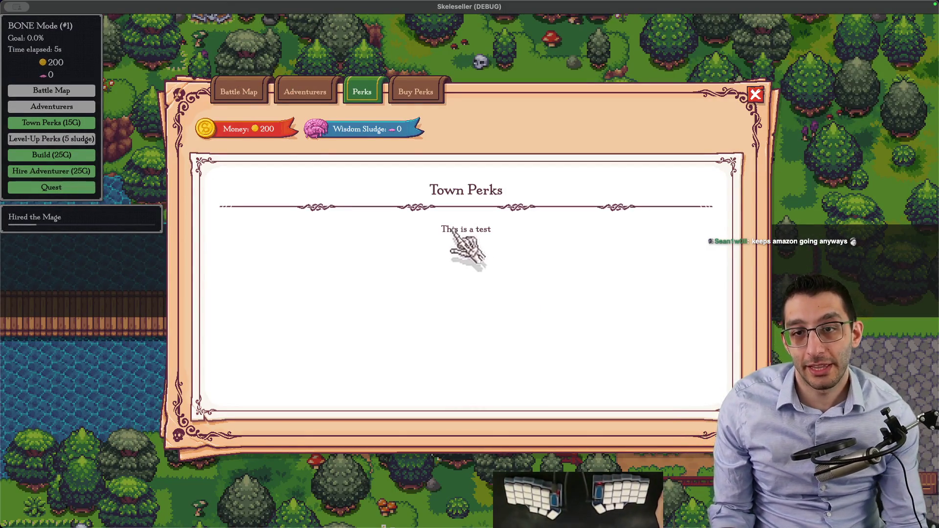
pyautogui.click(423, 94)
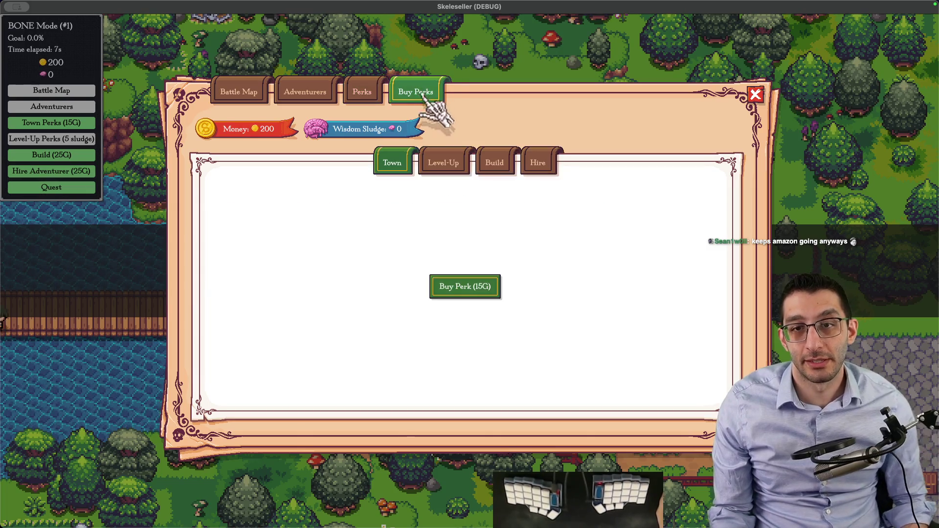
pyautogui.click(378, 93)
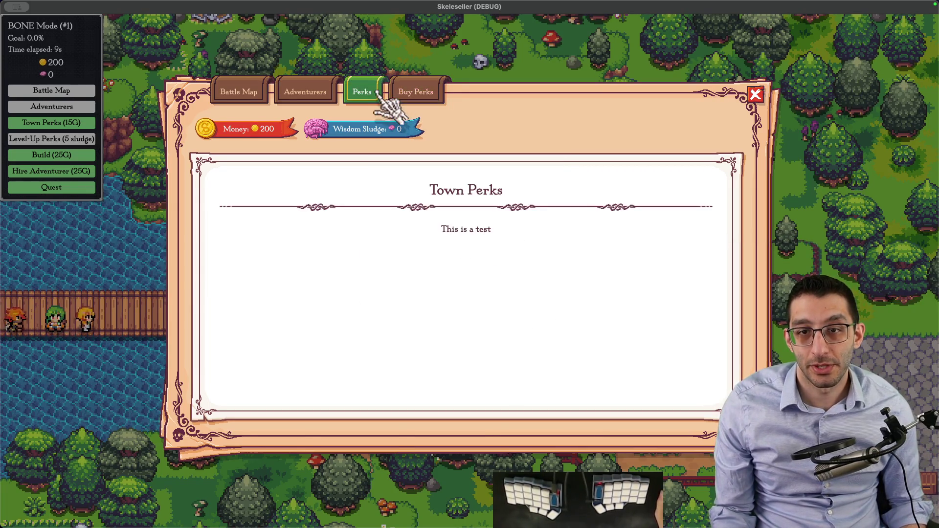
pyautogui.moveTo(614, 496)
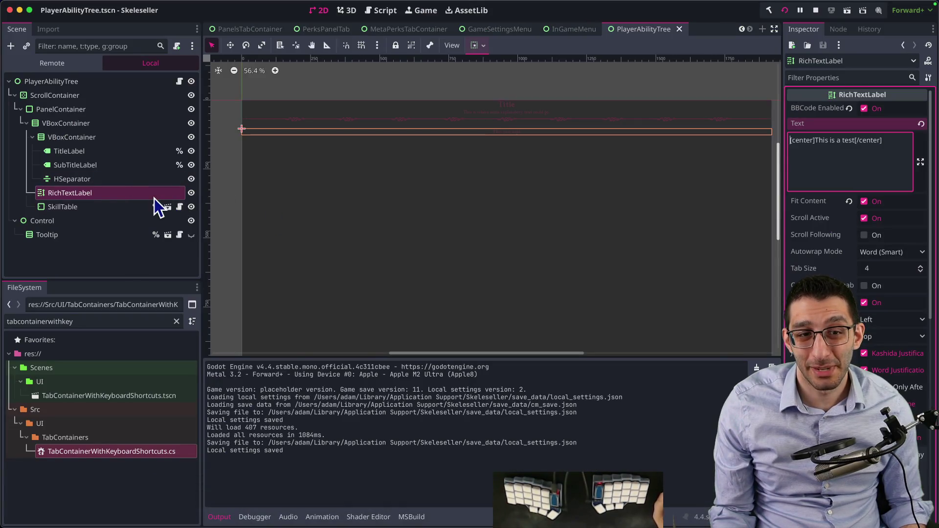
# Hide the RichTextLabel and delete its 'This is a test' text
pyautogui.click(154, 195)
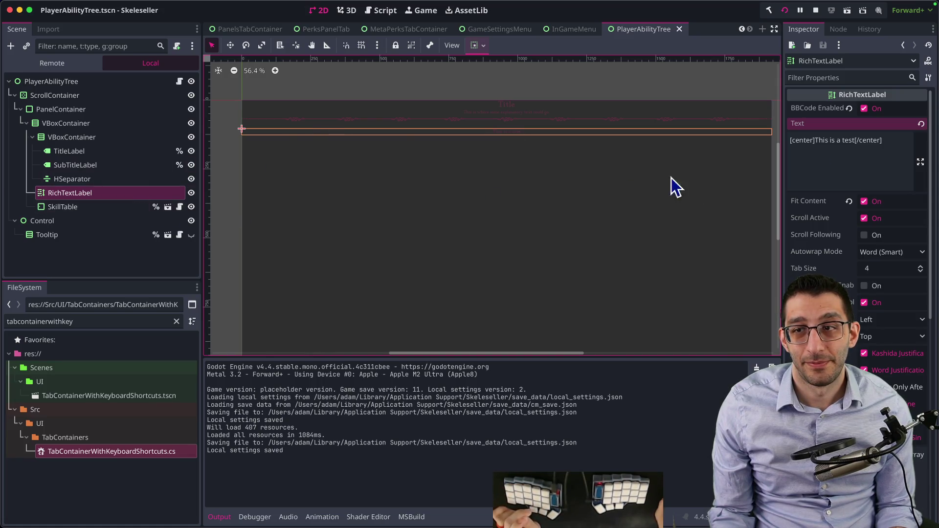
pyautogui.click(854, 163)
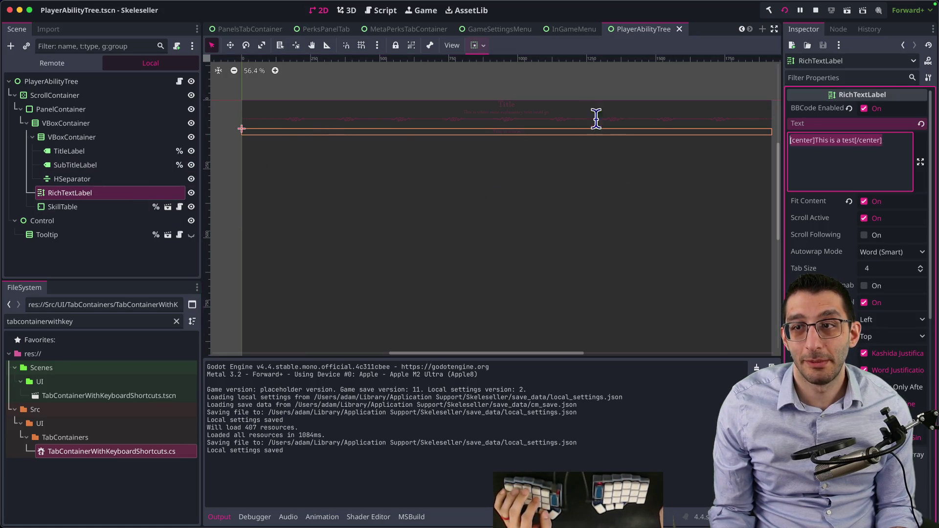
pyautogui.click(191, 194)
pyautogui.click(906, 153)
pyautogui.press('BackSpace')
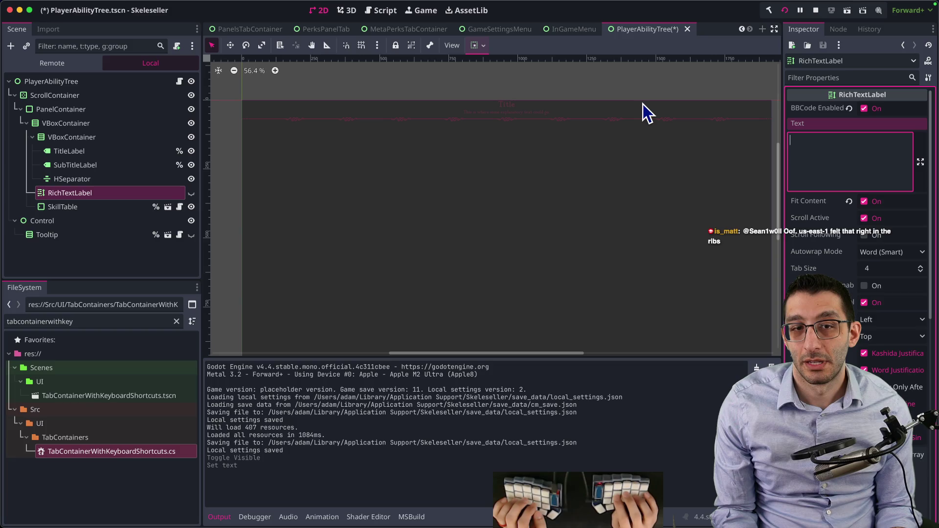
# Rename the label to EmptyTableText, make it scene-unique, and save
pyautogui.doubleClick(101, 193)
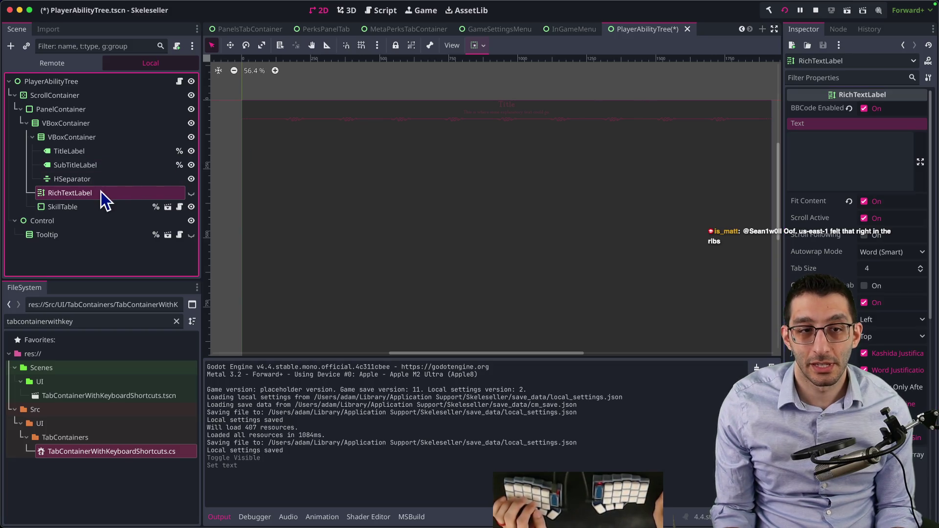
pyautogui.write('Empty')
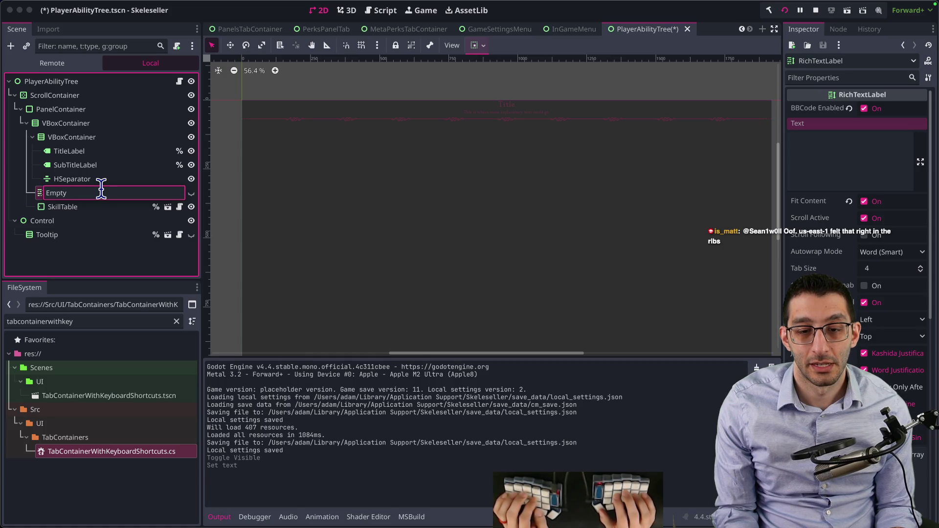
pyautogui.write('TableText')
pyautogui.press('Return')
pyautogui.hotkey('ctrl', 'u')
pyautogui.press('super+s')
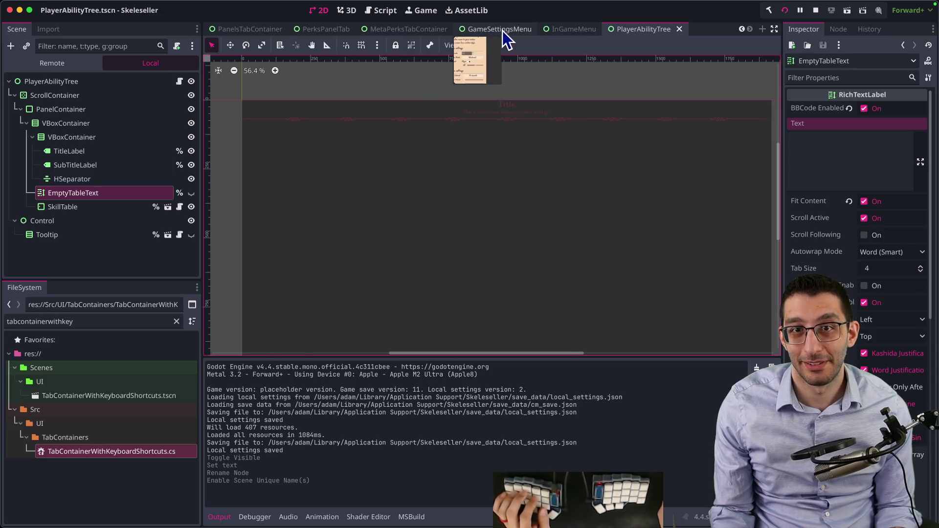
# Set EmptyTableText's placeholder text to '(set via code)' and save the scene
pyautogui.click(333, 32)
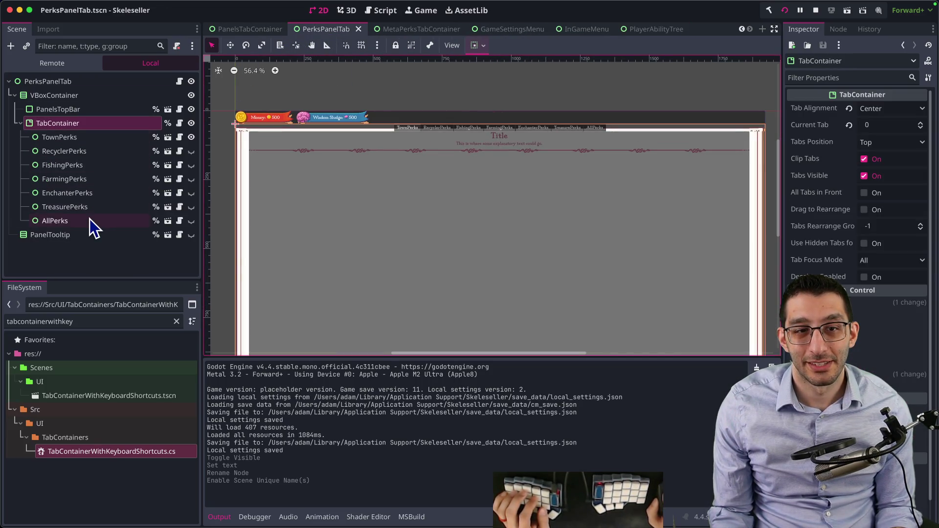
pyautogui.click(167, 220)
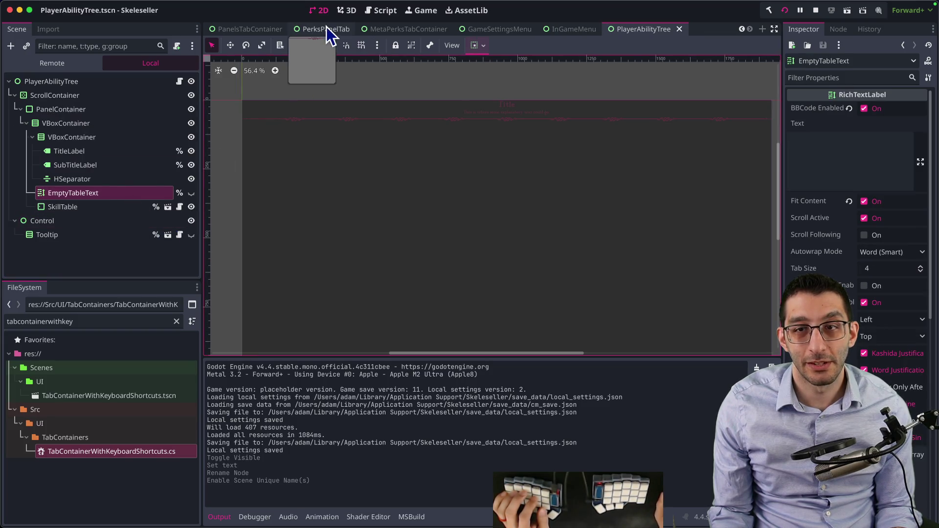
pyautogui.click(856, 141)
pyautogui.write('(set via code')
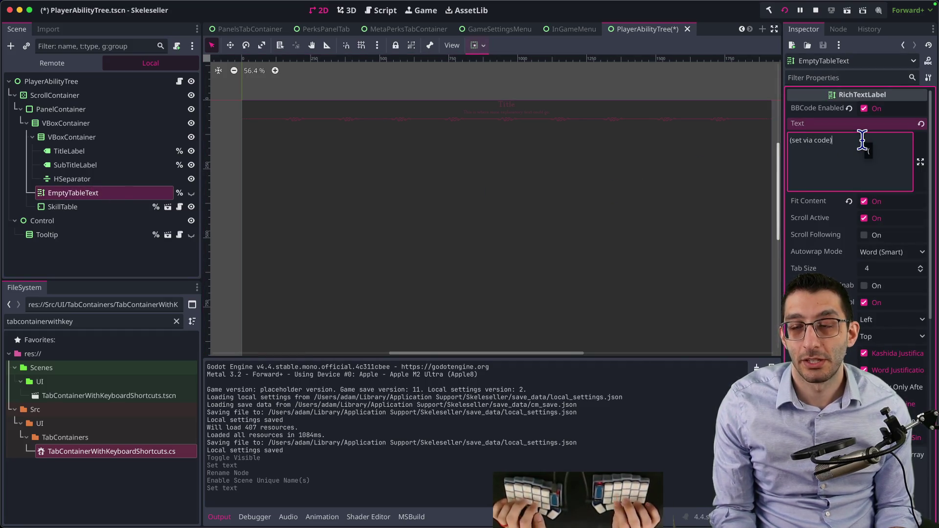
pyautogui.hotkey('ctrl', 's')
# Open the AllPerks node's script, AllPerksTree.cs, in VS Code
pyautogui.click(343, 30)
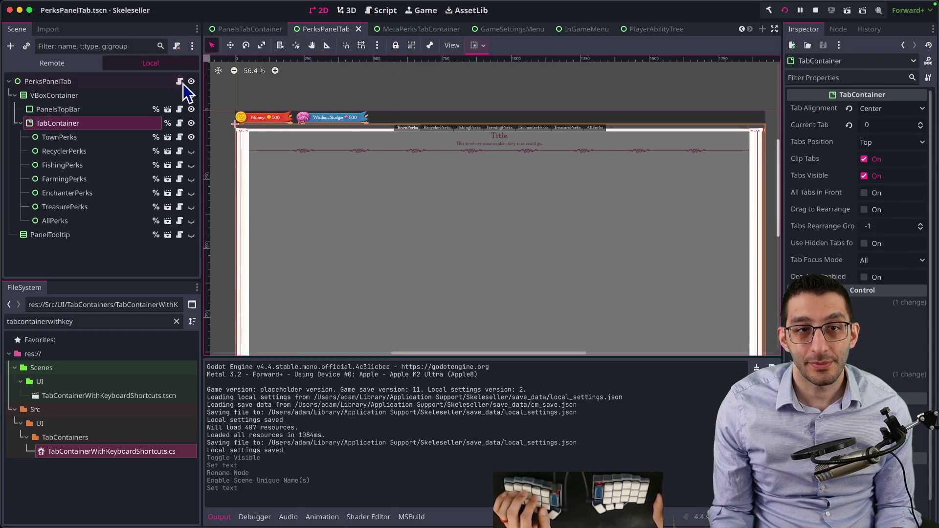
pyautogui.click(179, 221)
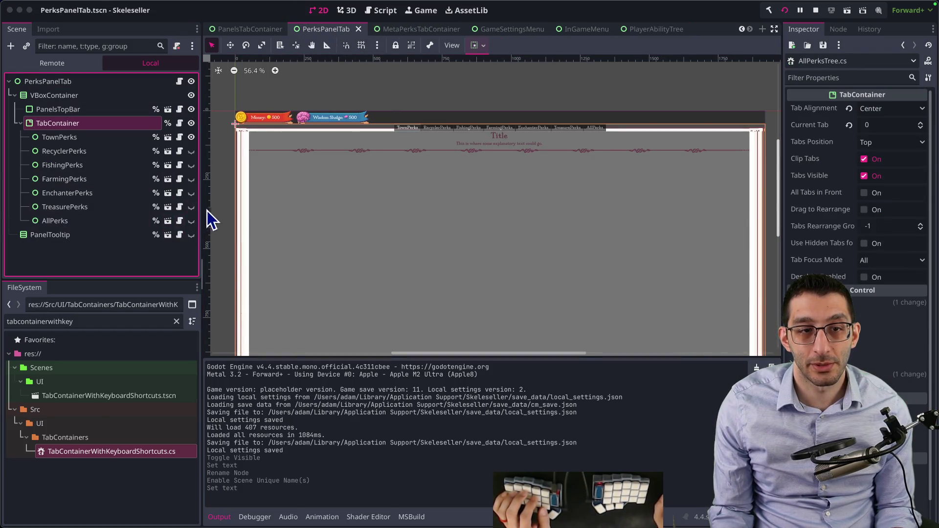
pyautogui.scroll(-2, 558, 103)
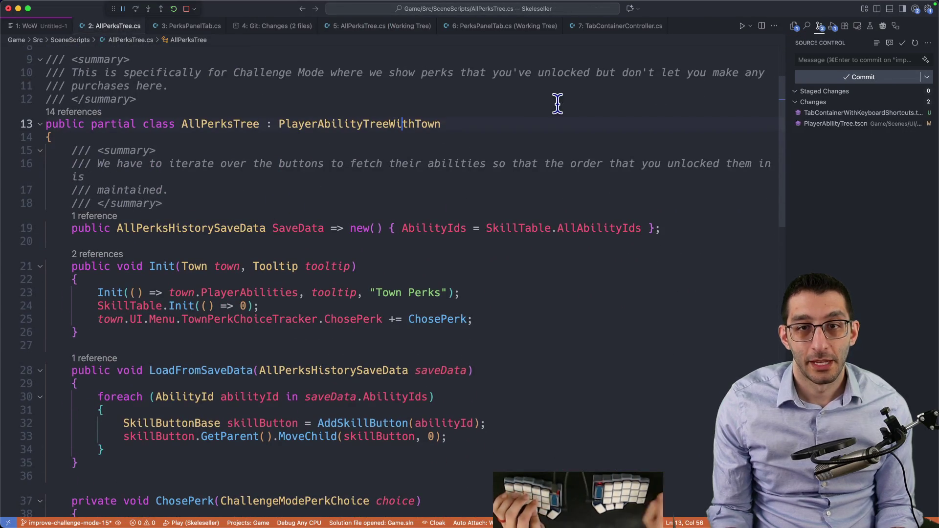
# Jump to the PlayerAbilityTree base class and begin a new private field below the tooltip field
pyautogui.press('F12')
pyautogui.keyDown('super'); pyautogui.click(390, 141); pyautogui.keyUp('super')
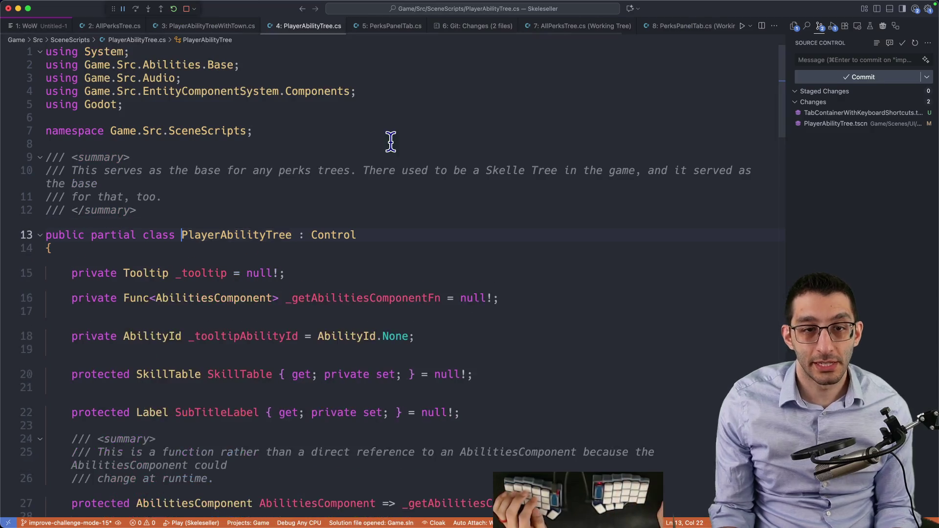
pyautogui.scroll(-2, 367, 171)
pyautogui.press('Down')
pyautogui.press('Down')
pyautogui.press('End')
pyautogui.press('Return')
pyautogui.write('private')
pyautogui.write('[center]This is a test[/center]')
pyautogui.press('super+z')
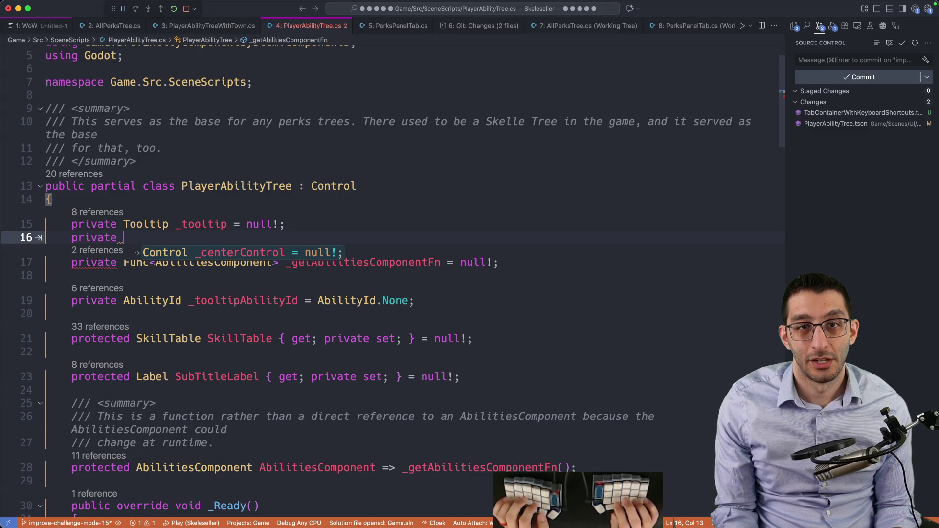
# Close the other editor tabs, keeping the test text in a new scratch note
pyautogui.press('alt+super+t')
pyautogui.press('super+d')
pyautogui.press('super+n')
pyautogui.write('[center]This is a test[/center]')
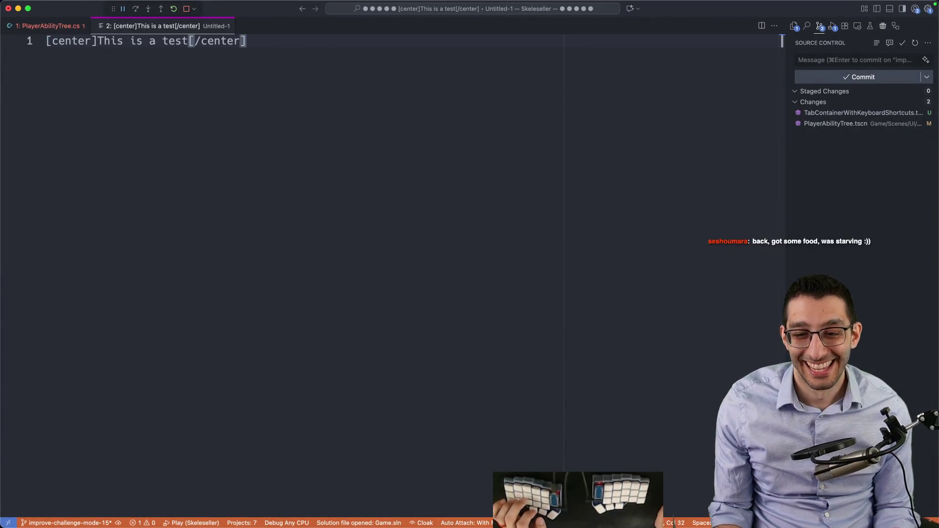
# Check the EmptyTableText node name in Godot, then return to PlayerAbilityTree.cs
pyautogui.click(566, 499)
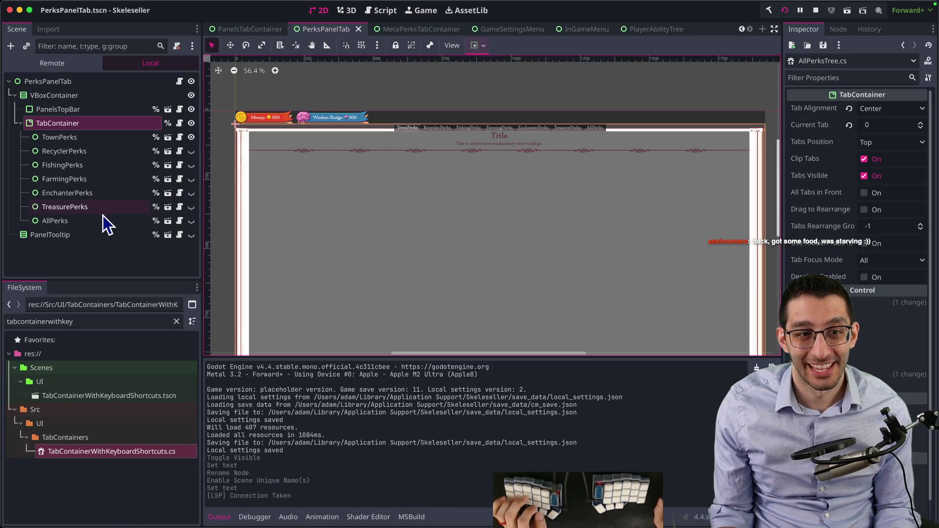
pyautogui.click(168, 220)
pyautogui.click(81, 193)
pyautogui.press('F2')
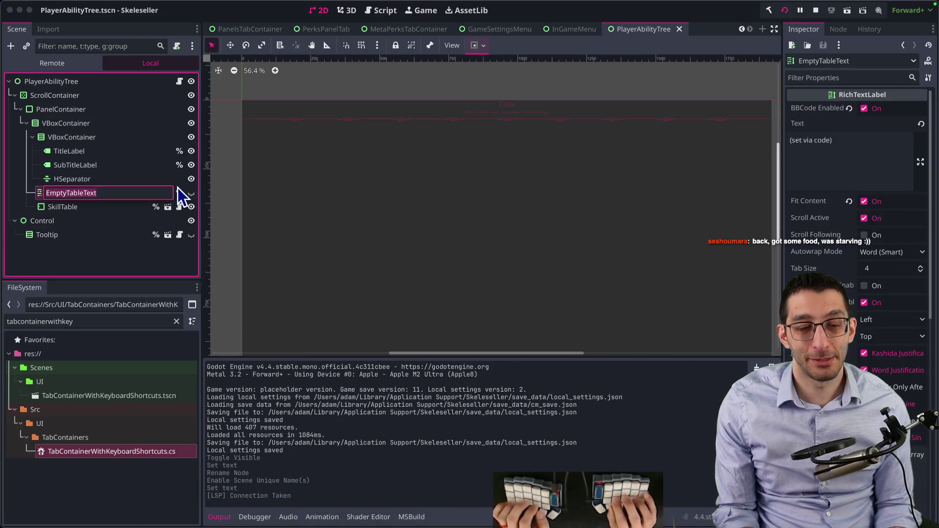
pyautogui.press('Escape')
pyautogui.press('super+Tab')
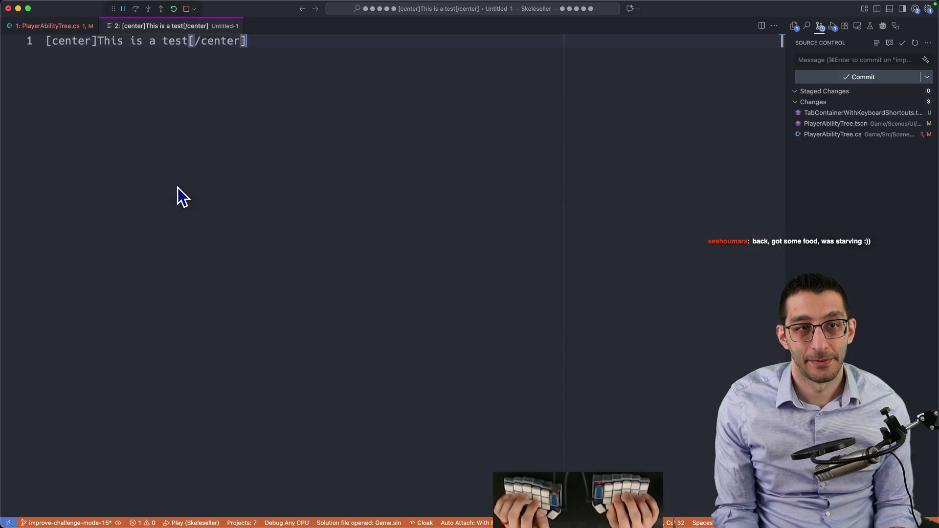
pyautogui.hotkey('ctrl', '1')
# Declare a private RichTextLabel field _emptyTableText initialised to null!
pyautogui.press('Return')
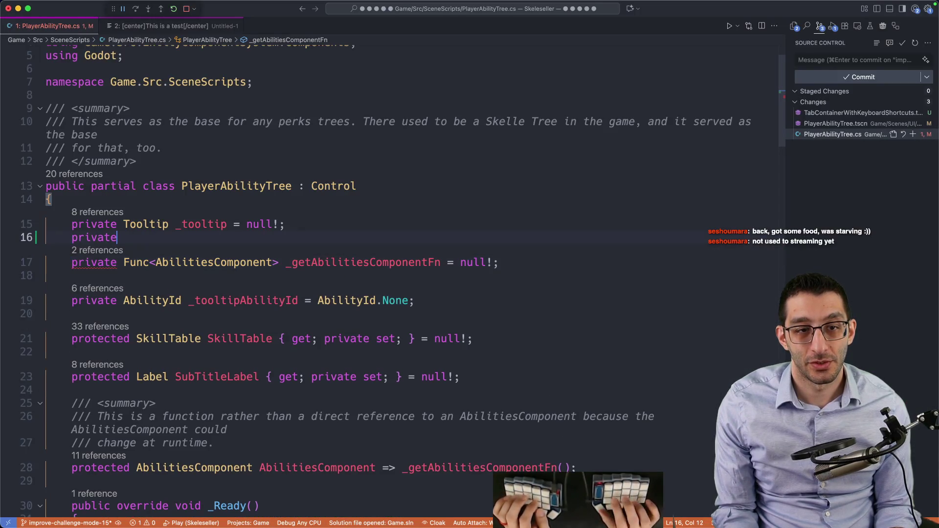
pyautogui.write(' Rich')
pyautogui.press('Down')
pyautogui.press('Tab')
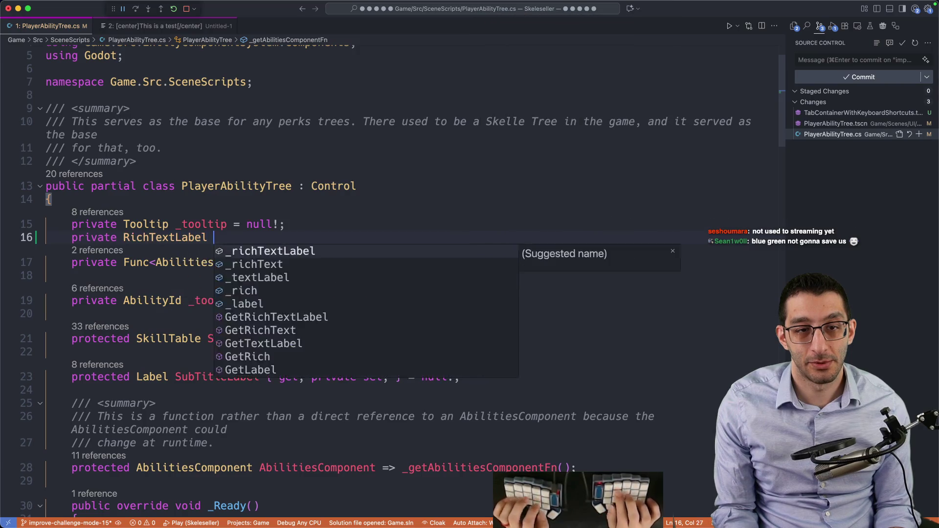
pyautogui.write('_EmptyTableText')
pyautogui.hotkey('alt', 'Left')
pyautogui.press('Right')
pyautogui.press('Delete')
pyautogui.write('e')
pyautogui.press('End')
pyautogui.write('= null!;')
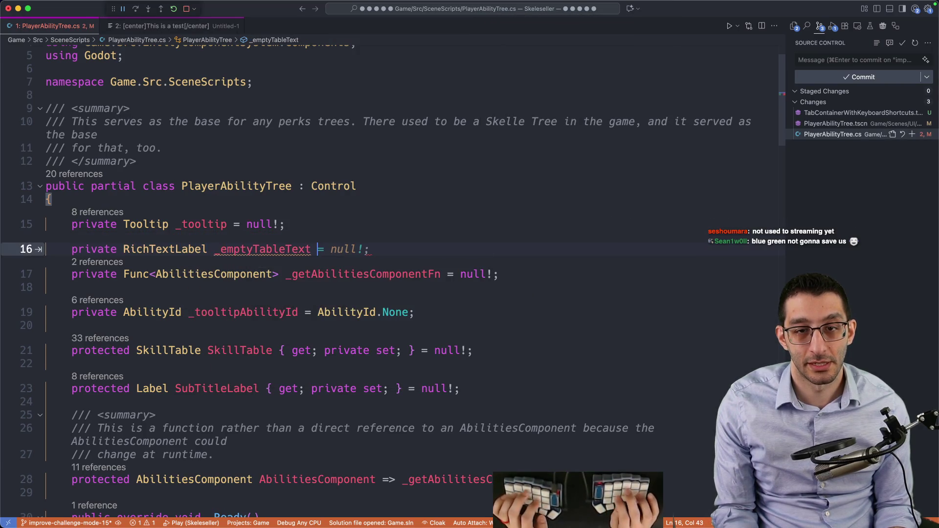
pyautogui.press('Left')
pyautogui.press('Left')
pyautogui.press('Escape')
pyautogui.write(';')
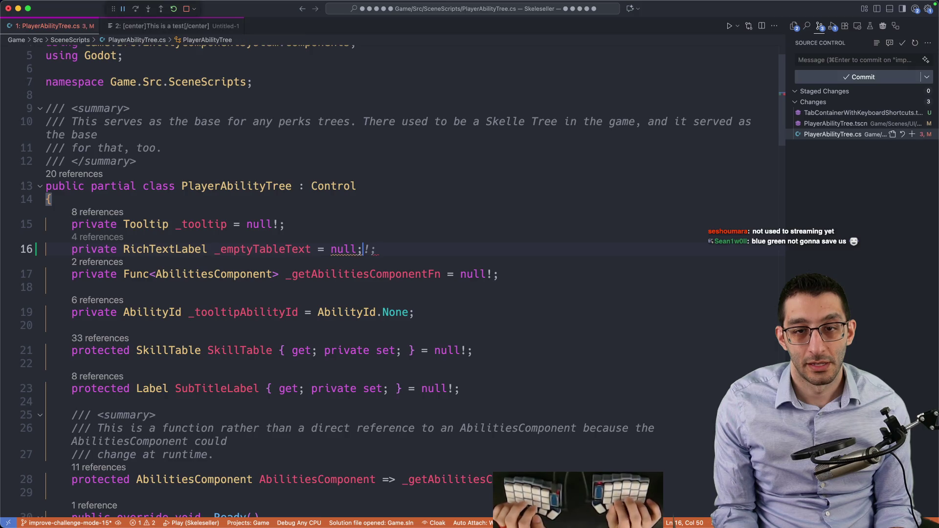
# Assign the EmptyTableText node via GetNode at the top of _Ready
pyautogui.scroll(-6, 392, 284)
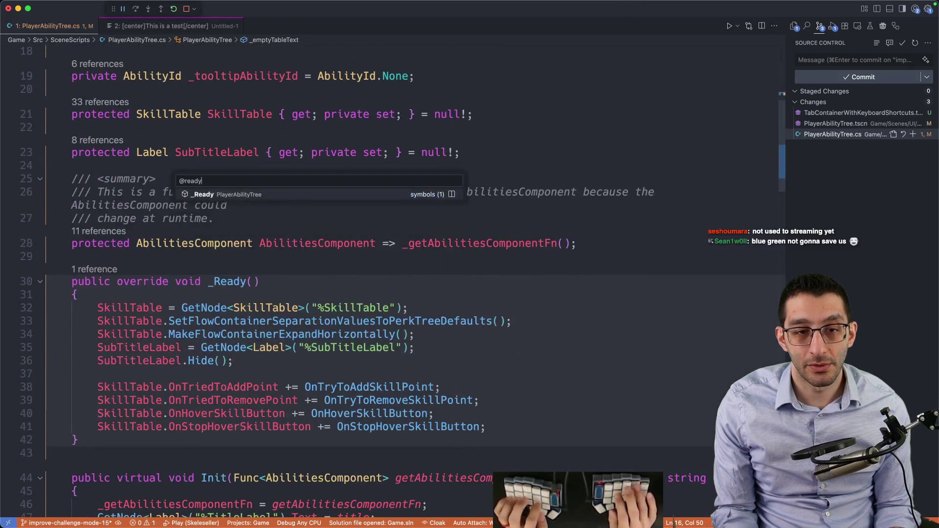
pyautogui.click(76, 294)
pyautogui.press('Return')
pyautogui.write('EmptyTableText')
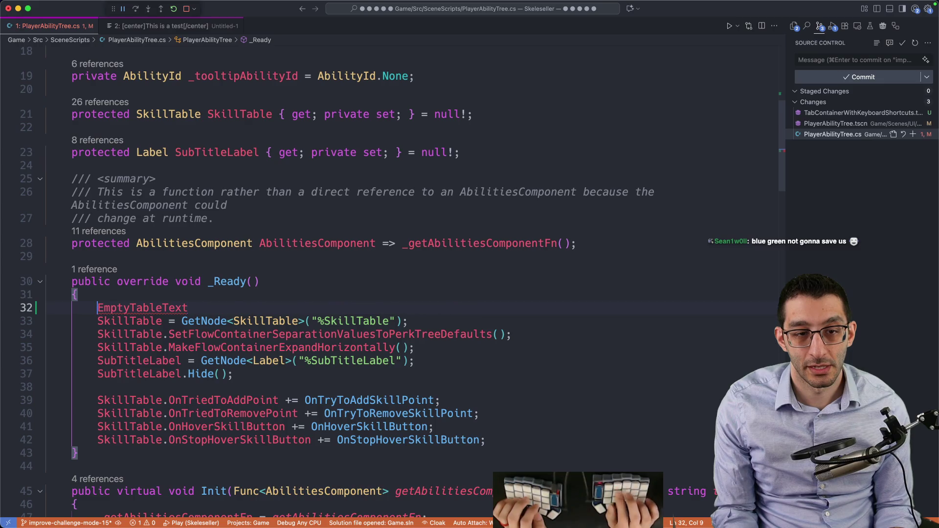
pyautogui.write('_e')
pyautogui.press('End')
pyautogui.press('Tab')
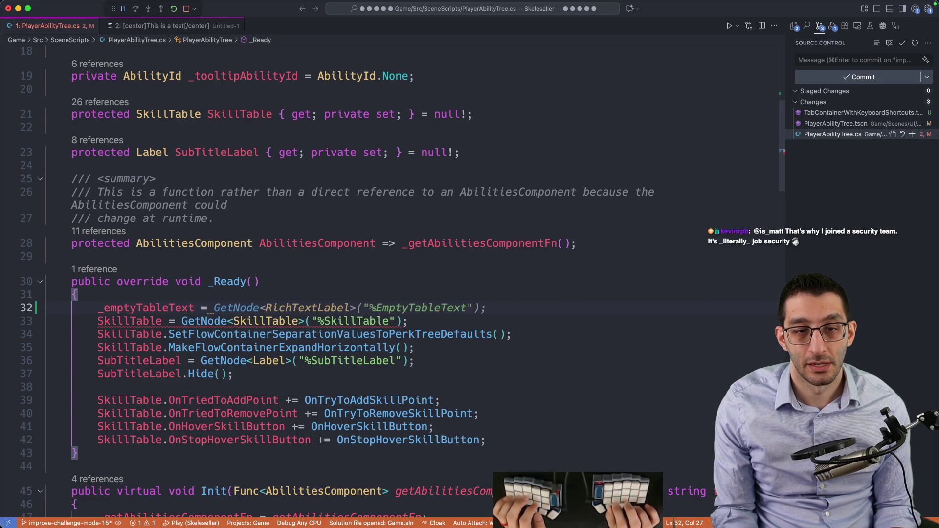
pyautogui.click(195, 321)
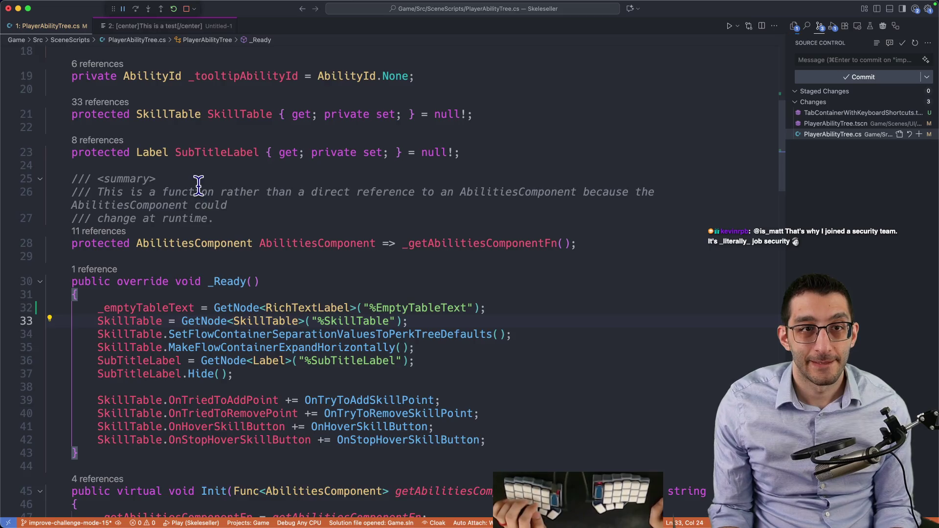
# Move the field below AbilitiesComponent and change its access modifier to protected
pyautogui.scroll(5, 172, 273)
pyautogui.click(163, 277)
pyautogui.scroll(-2, 166, 274)
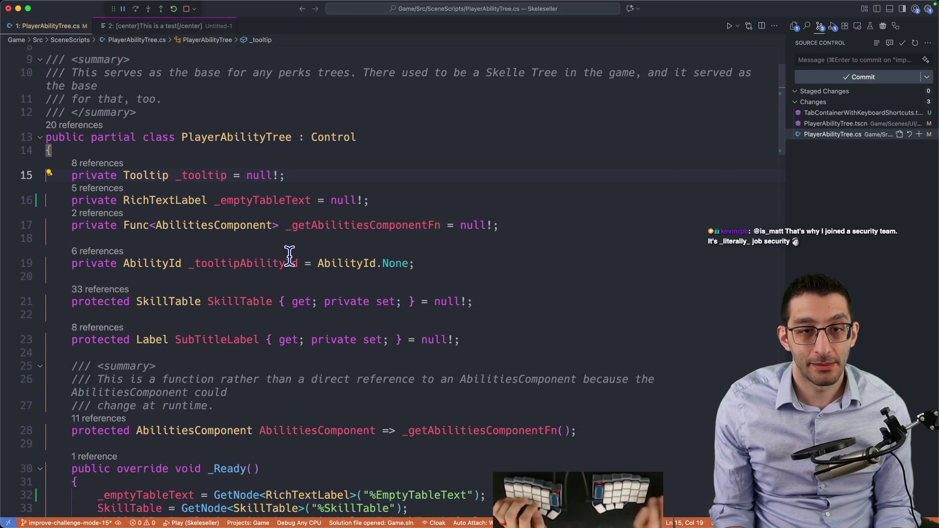
pyautogui.hotkey('alt', 'Down')
pyautogui.hotkey('alt', 'Down')
pyautogui.hotkey('alt', 'Down')
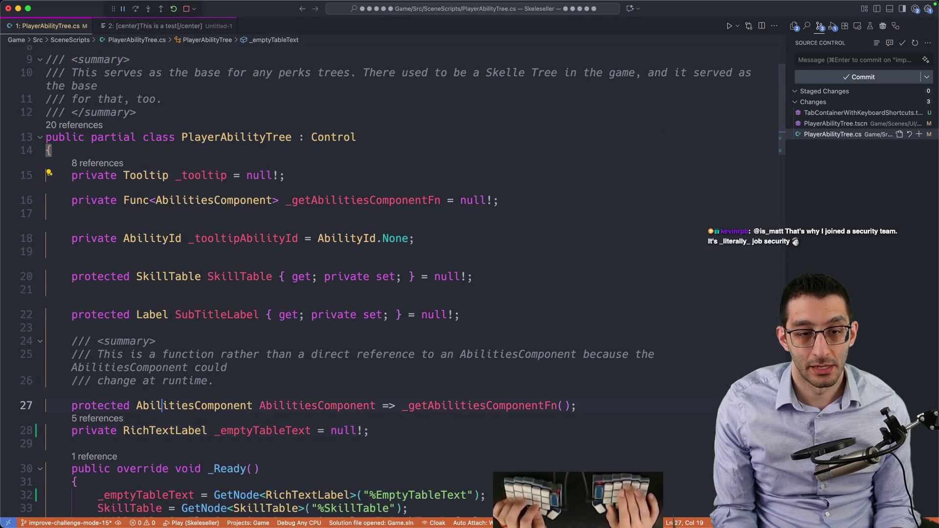
pyautogui.press('super+shift+Return')
pyautogui.press('Down')
pyautogui.hotkey('alt', 'shift', 'Right')
pyautogui.write('prot')
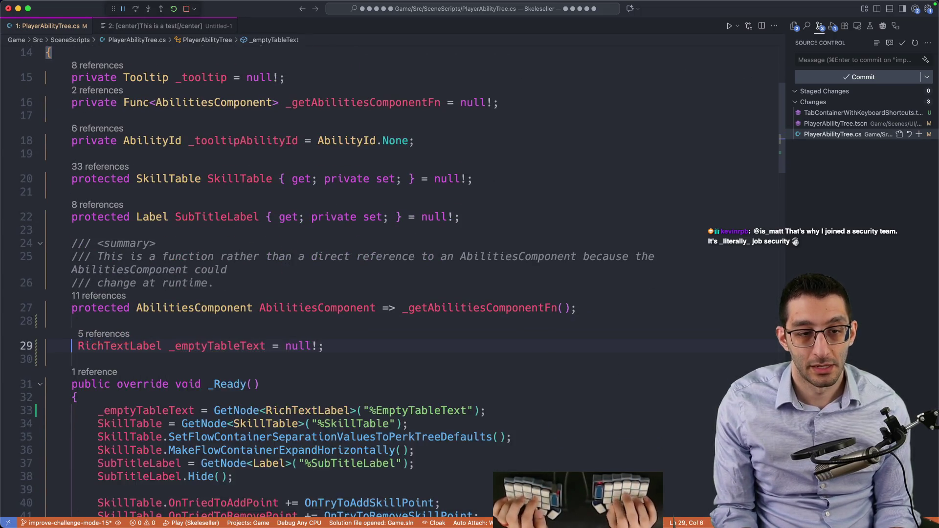
pyautogui.write('ected')
pyautogui.press('Escape')
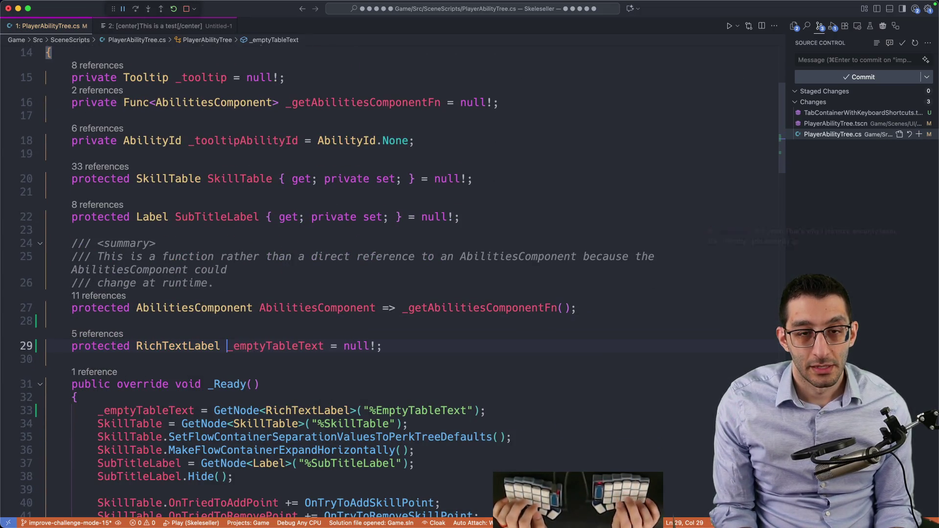
# Rename the field to EmptyTableText and make it a { get; private set; } property
pyautogui.press('F2')
pyautogui.press('Home')
pyautogui.press('Delete')
pyautogui.press('Delete')
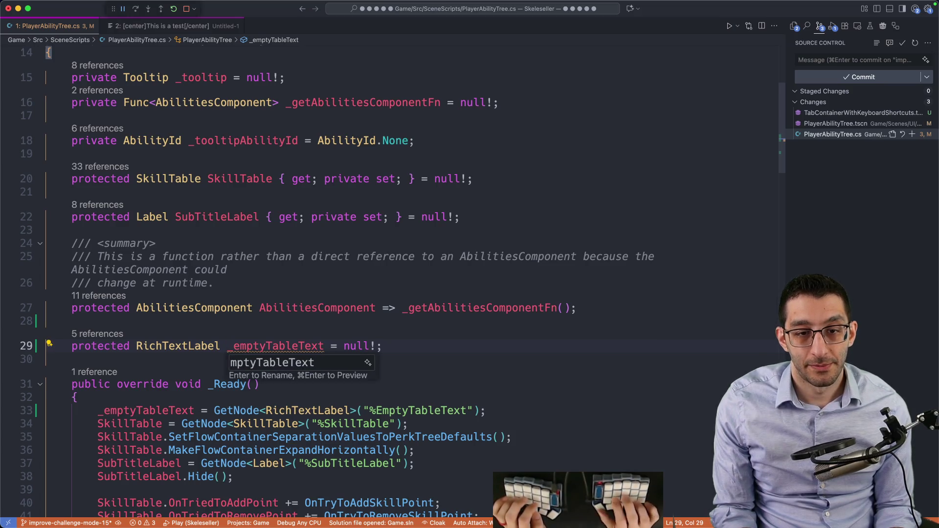
pyautogui.write('E')
pyautogui.press('Return')
pyautogui.write('{ get; private set;')
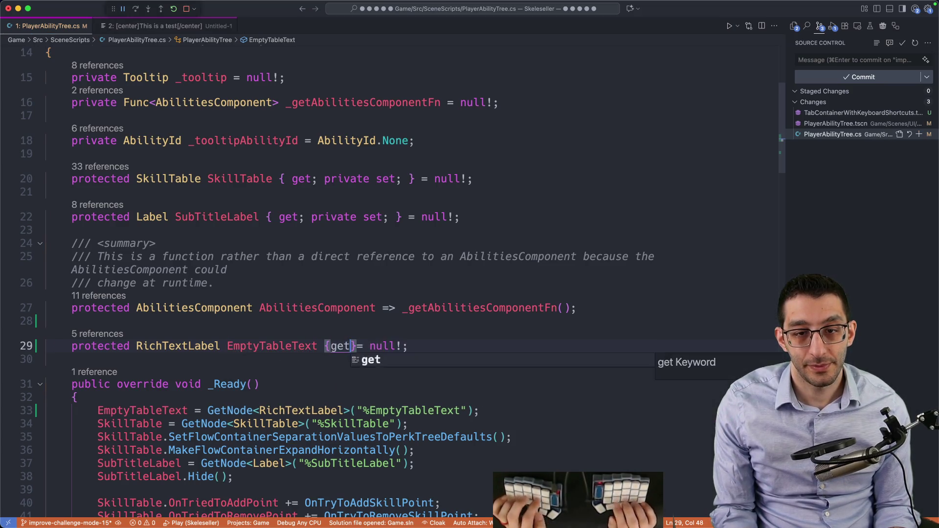
pyautogui.press('Home')
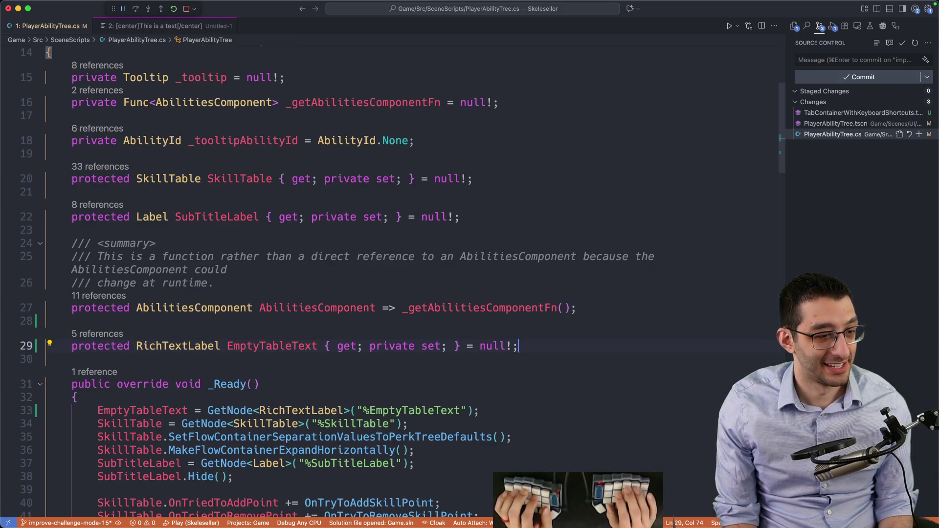
pyautogui.press('F2')
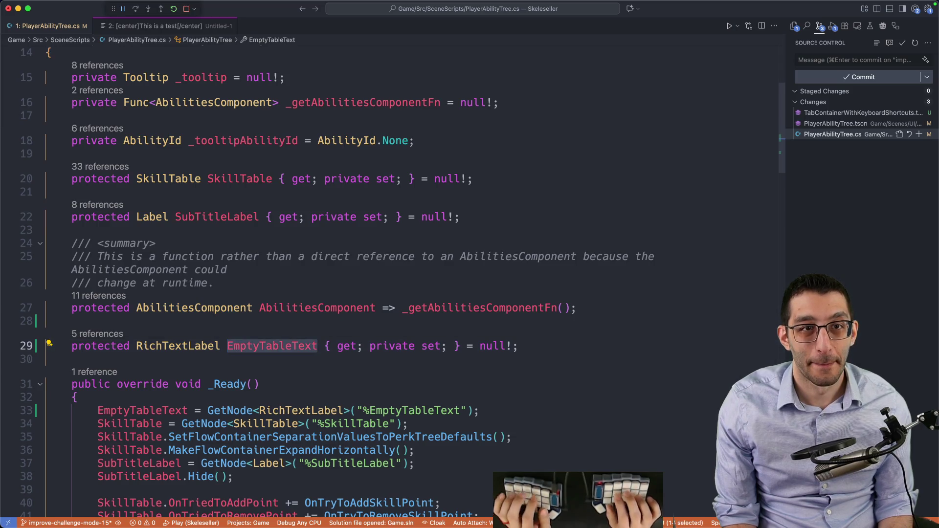
# Quick-open AllPerksTree.cs
pyautogui.press('super+p')
pyautogui.write('allperks')
pyautogui.press('Return')
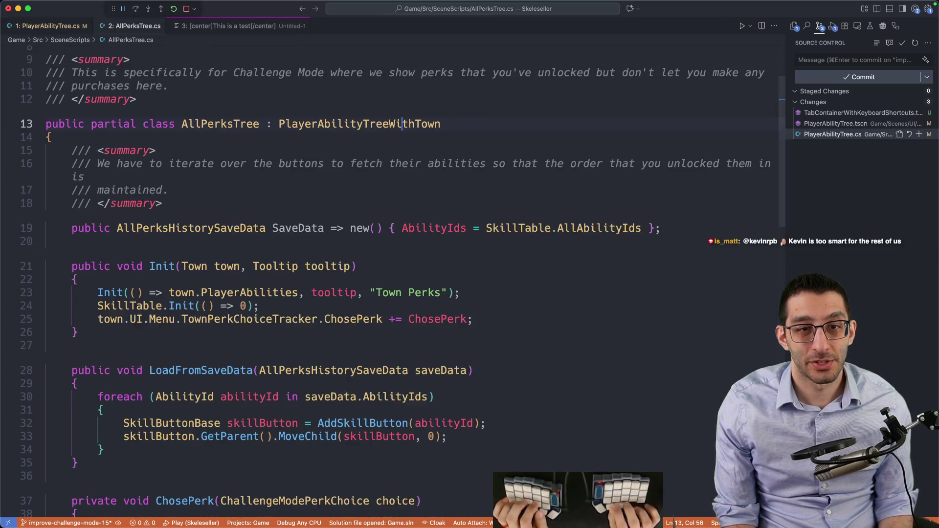
# At the end of Init, add EmptyTableText.Show() and set its Text to "No perks unlocked yet."
pyautogui.click(511, 219)
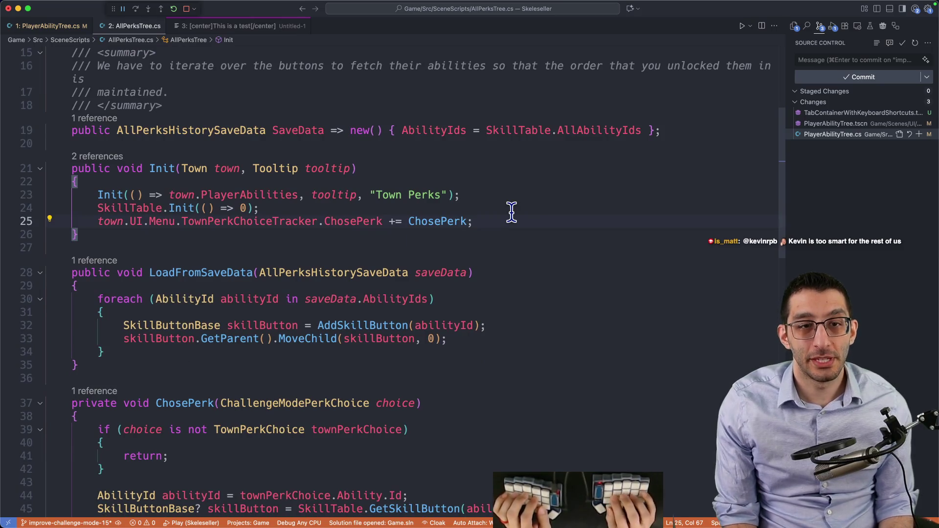
pyautogui.press('Return')
pyautogui.write('EmptyTableText.Show(t;')
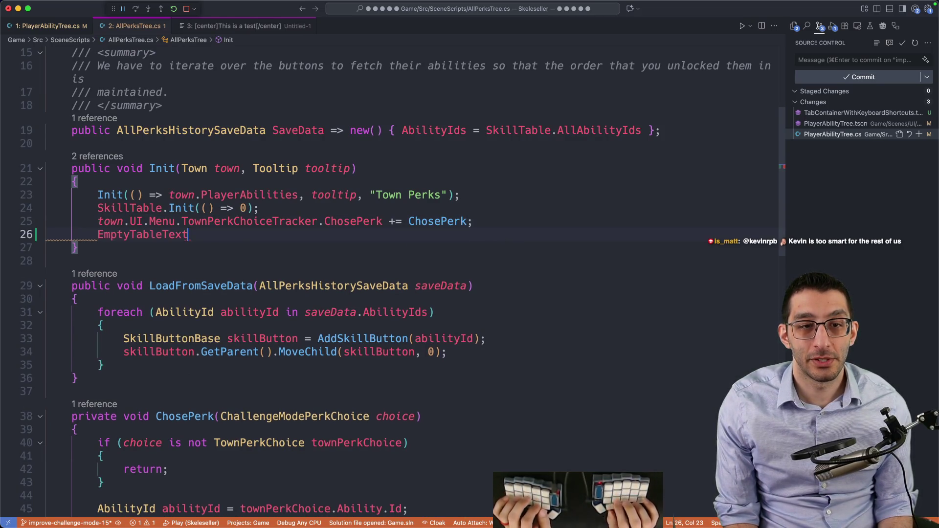
pyautogui.press('BackSpace')
pyautogui.press('BackSpace')
pyautogui.write(');')
pyautogui.press('Return')
pyautogui.write('EmptyTableText.Text = "No perks unlocked yet.";')
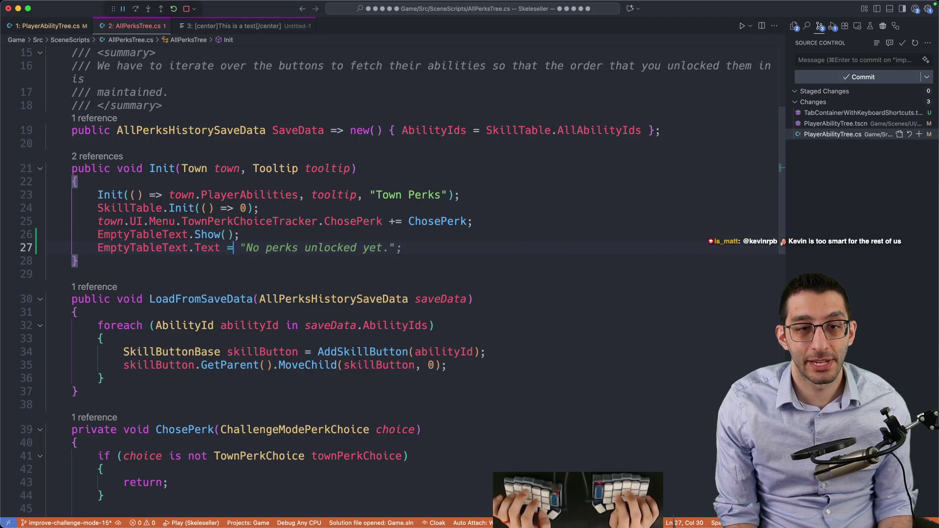
# Replace the placeholder string with the test text cut from the scratch note
pyautogui.press('super+3')
pyautogui.press('super+a')
pyautogui.press('super+x')
pyautogui.press('super+2')
pyautogui.press('super+v')
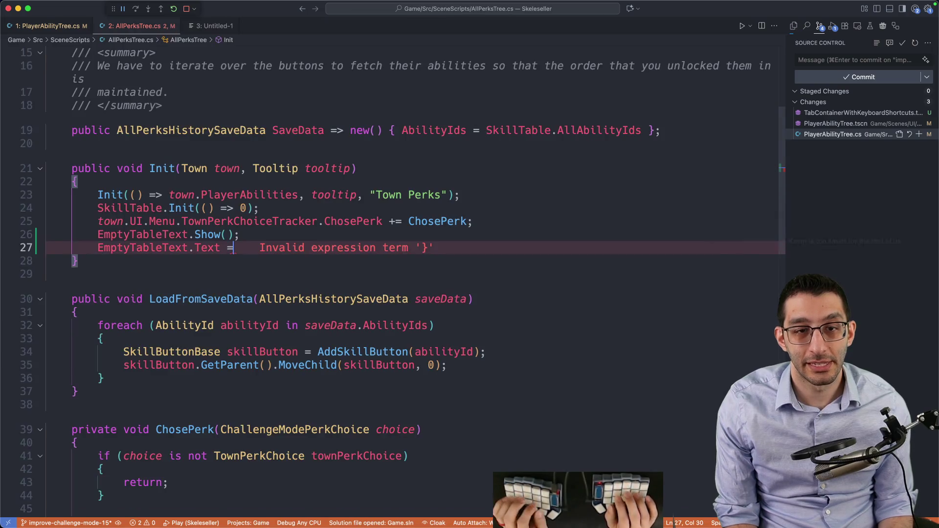
pyautogui.press('super+z')
pyautogui.press('super+v')
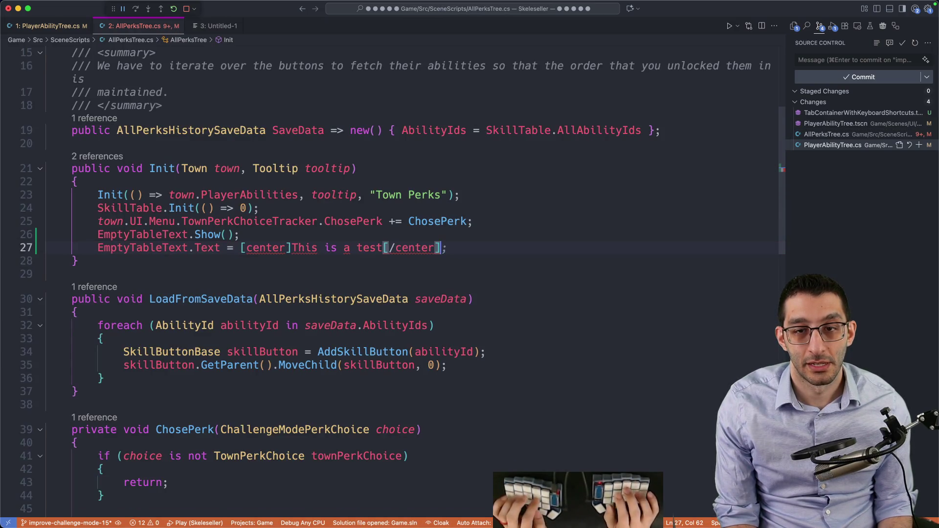
pyautogui.hotkey('alt', 'shift', 'Left')
pyautogui.hotkey('alt', 'shift', 'Left')
pyautogui.hotkey('alt', 'shift', 'Left')
pyautogui.write('"')
pyautogui.press('End')
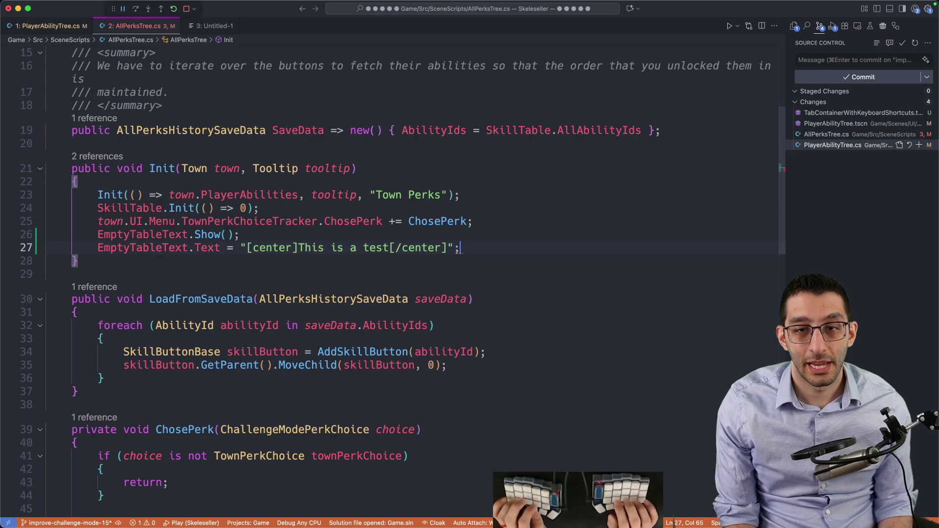
pyautogui.scroll(-10, 507, 214)
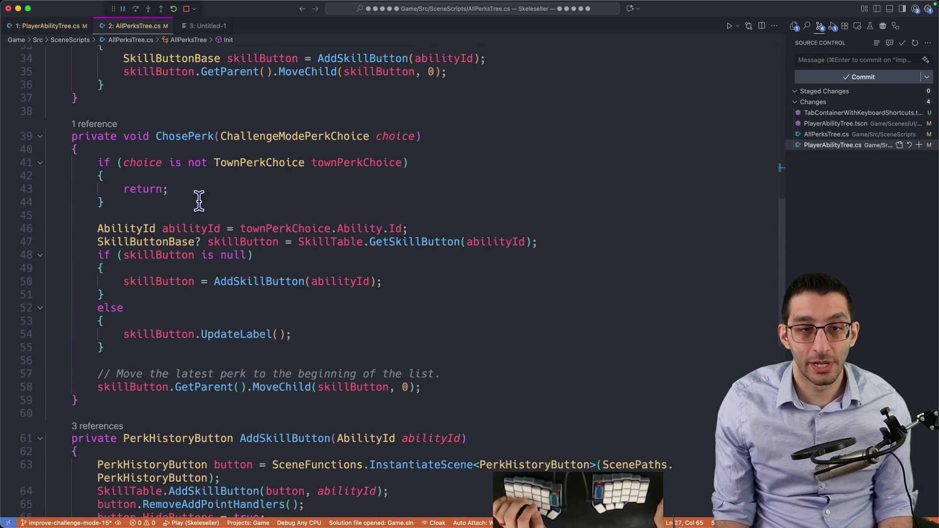
# In ChosePerk, add EmptyTableText.Hide() right after AddSkillButton, then start debugging
pyautogui.click(220, 204)
pyautogui.press('Return')
pyautogui.scroll(5, 230, 230)
pyautogui.press('Return')
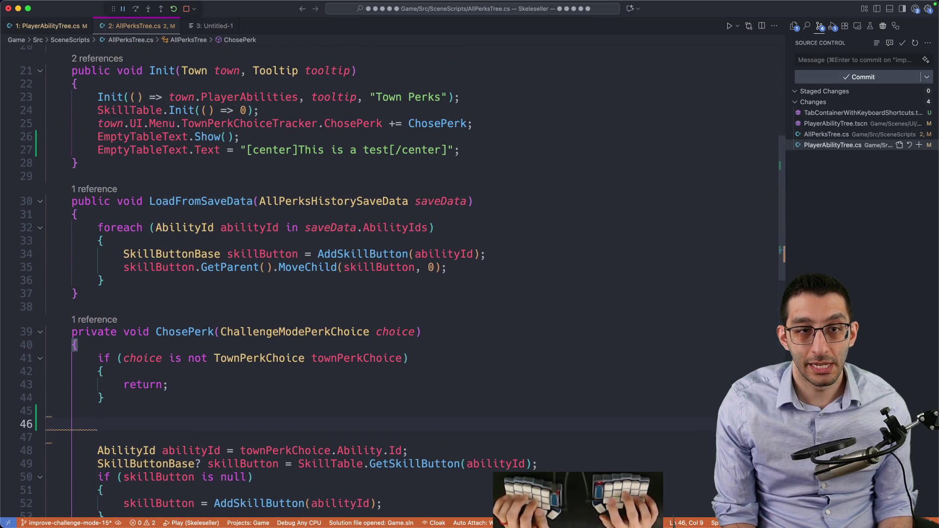
pyautogui.write('Empty')
pyautogui.press('Tab')
pyautogui.write('.')
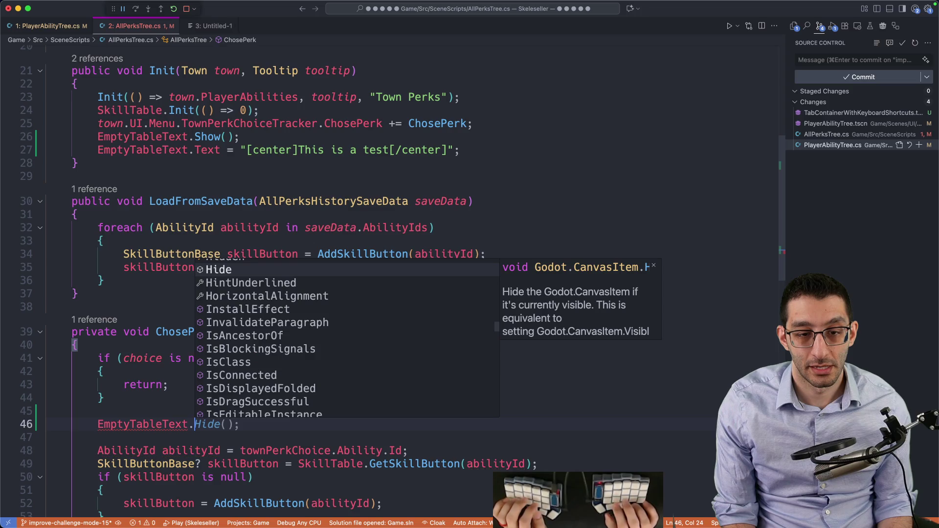
pyautogui.press('Tab')
pyautogui.scroll(-2, 265, 238)
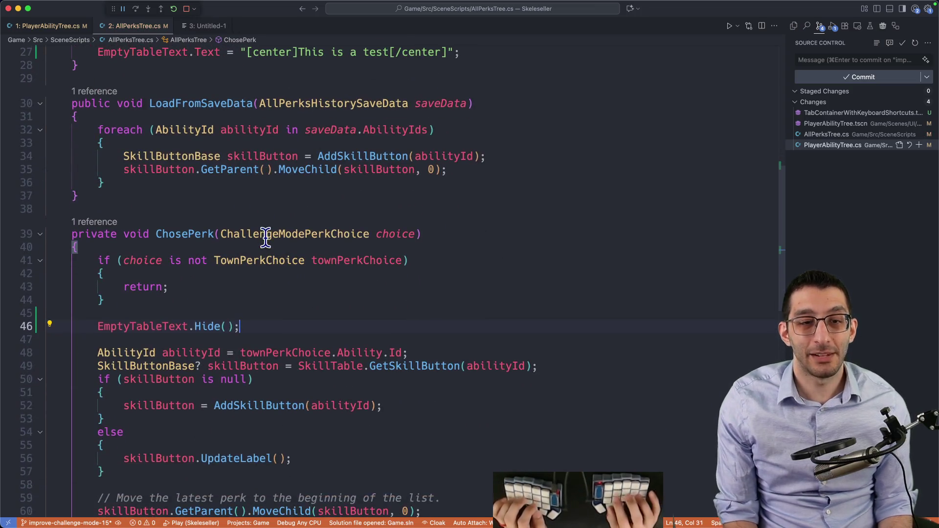
pyautogui.hotkey('alt', 'Down')
pyautogui.hotkey('alt', 'Down')
pyautogui.hotkey('alt', 'Down')
pyautogui.press('Home')
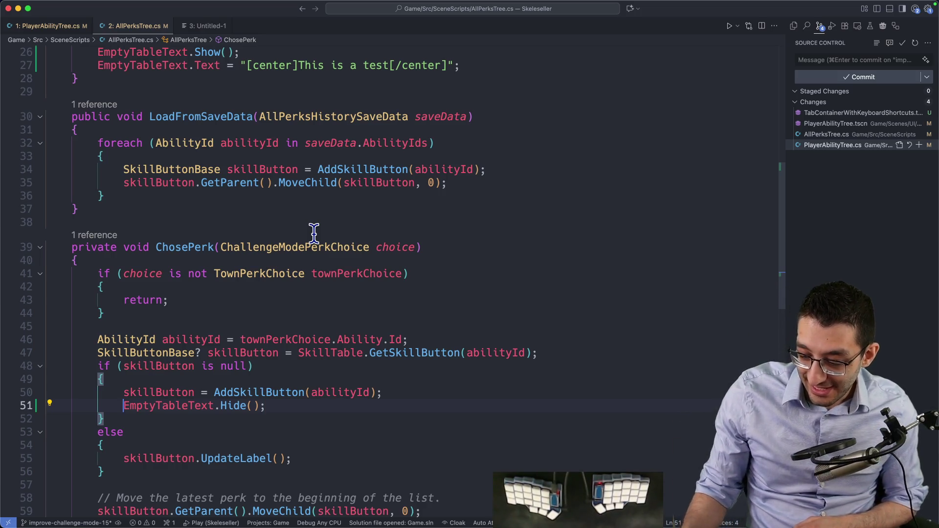
pyautogui.press('F5')
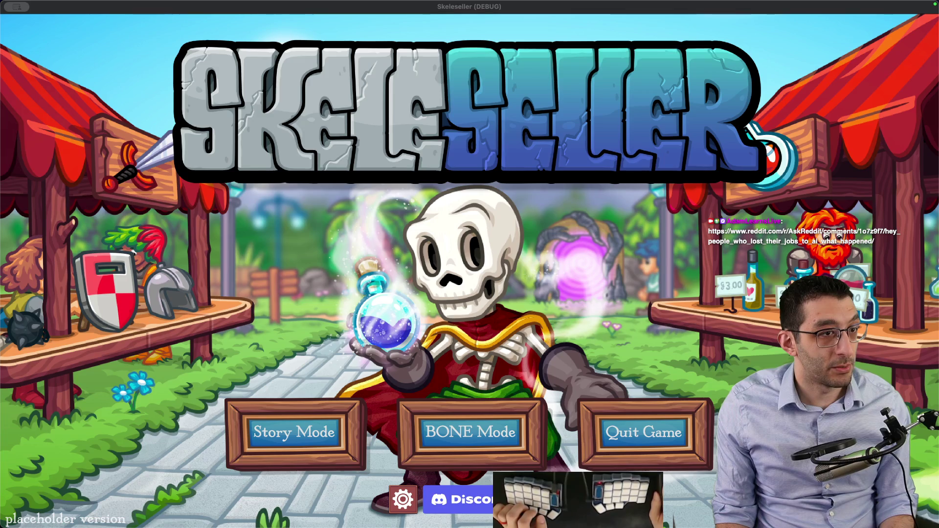
# Let the Skeleseller debug build reach its title screen, then switch to the Reddit thread
pyautogui.press('super+Tab')
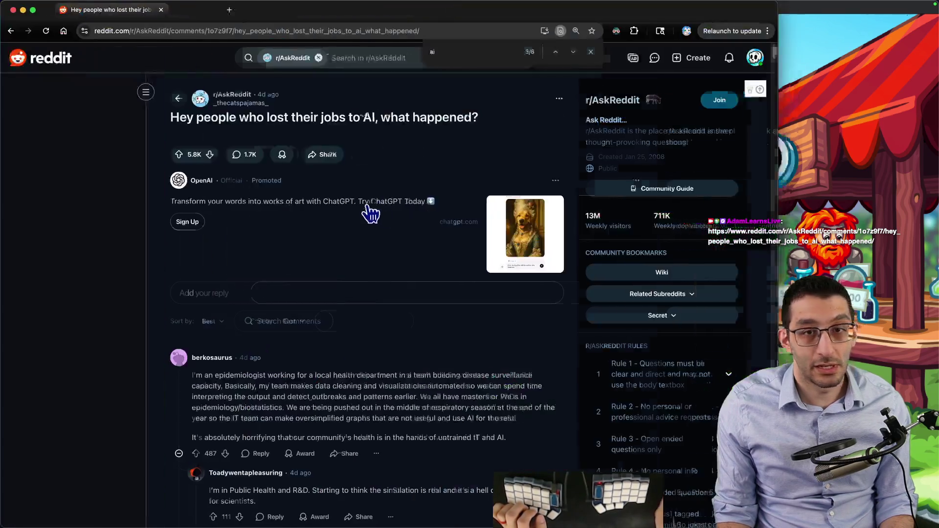
# Select the AskReddit thread's title, then return to the code editor
pyautogui.moveTo(252, 117); pyautogui.dragTo(561, 118)
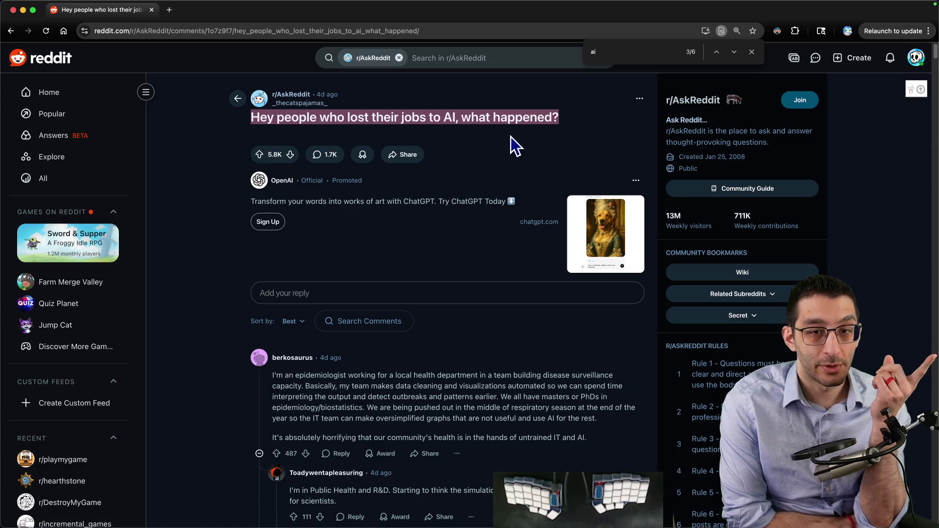
pyautogui.press('super+Tab')
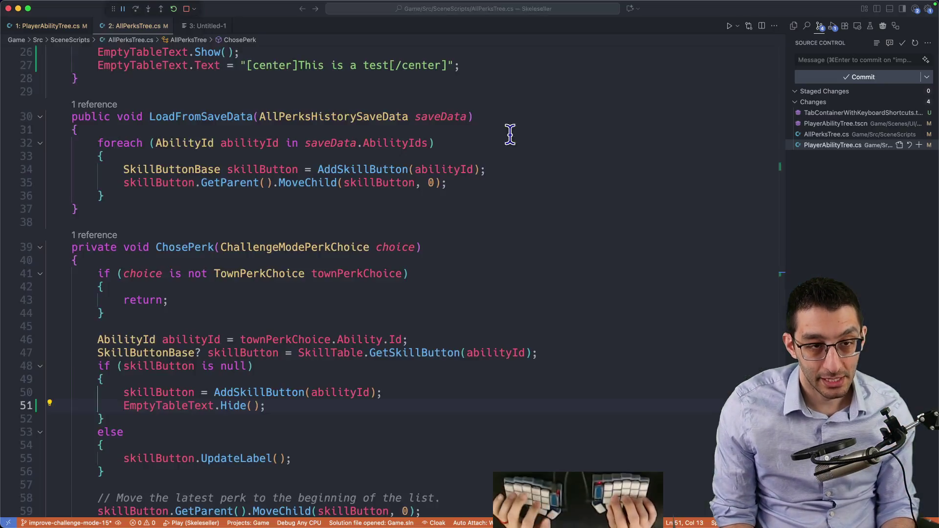
# In Untitled-2, note 'one's job got replaced' and a line on companies hiring fewer people through efficiency
pyautogui.hotkey('ctrl', '3')
pyautogui.write("someone's job got replad")
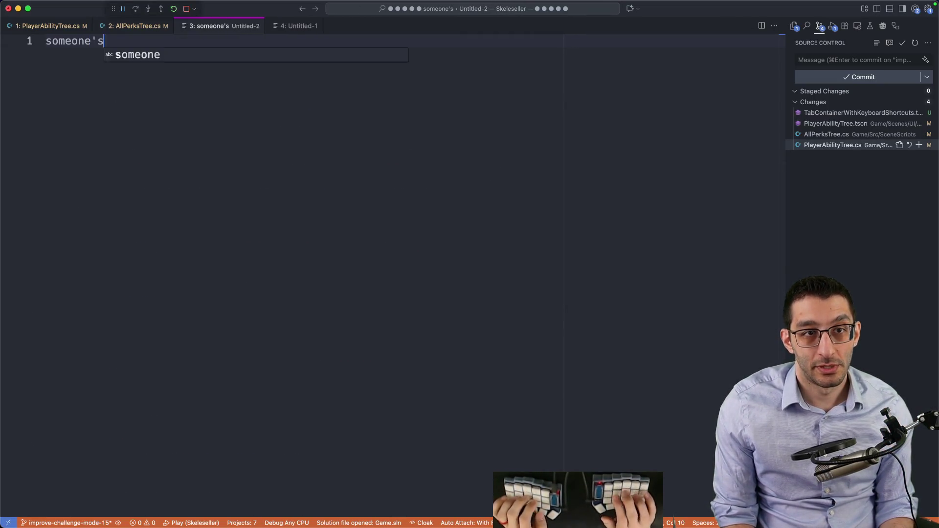
pyautogui.press('BackSpace')
pyautogui.write('ced')
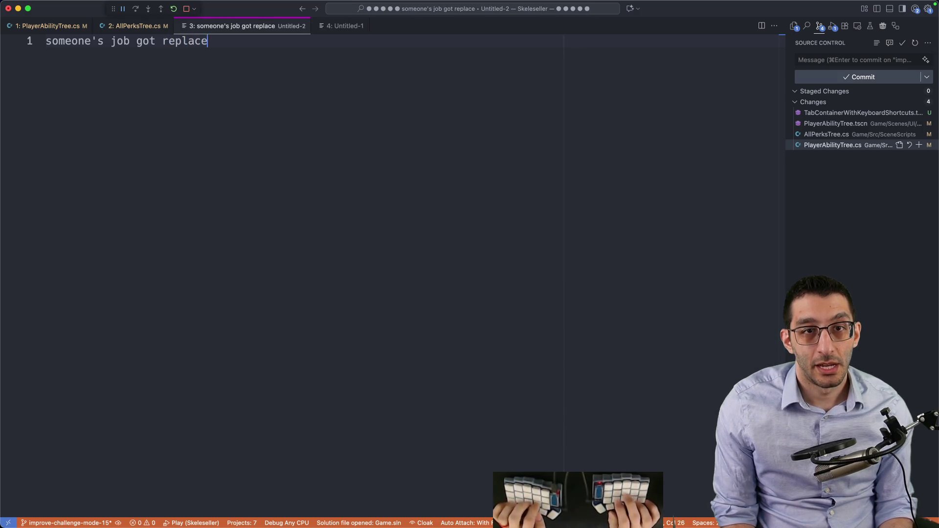
pyautogui.hotkey('shift', 'alt', 'Down')
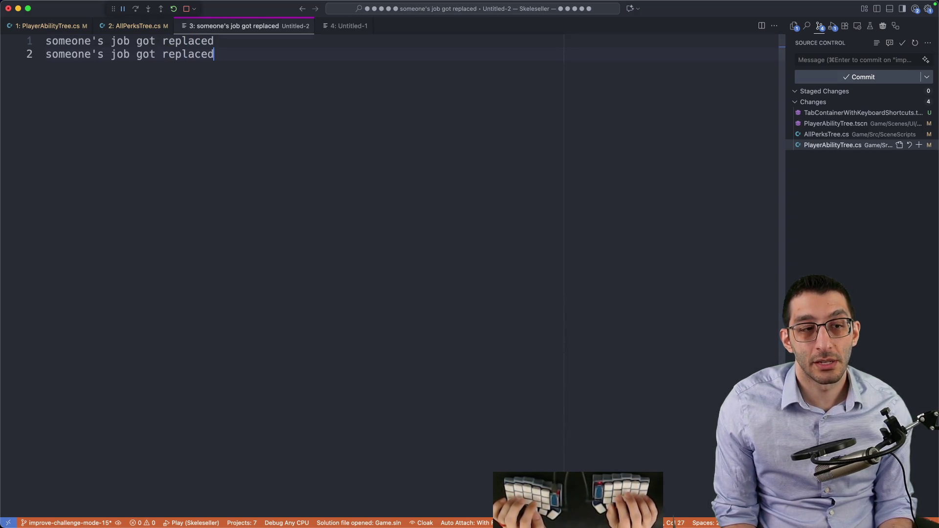
pyautogui.hotkey('shift', 'alt', 'Left')
pyautogui.hotkey('shift', 'alt', 'Left')
pyautogui.hotkey('shift', 'alt', 'Left')
pyautogui.hotkey('shift', 'Right')
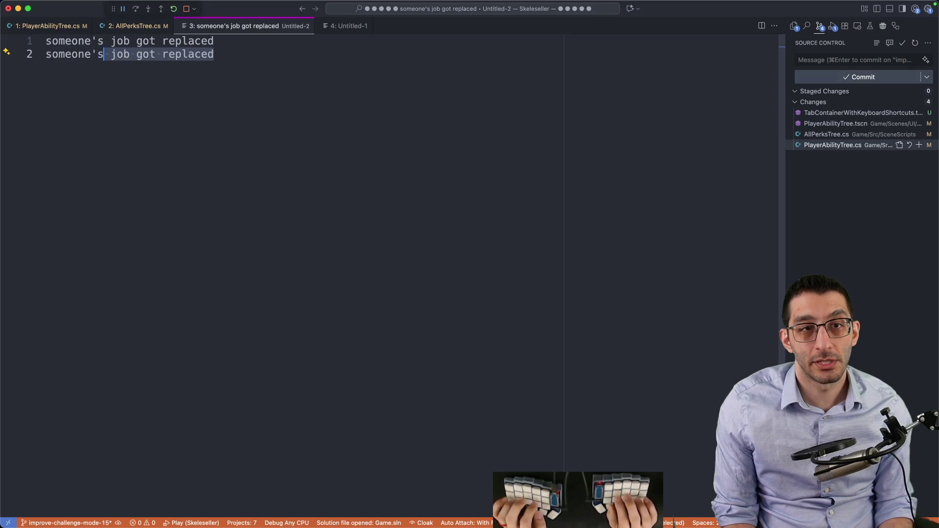
pyautogui.write('company hired fewer ')
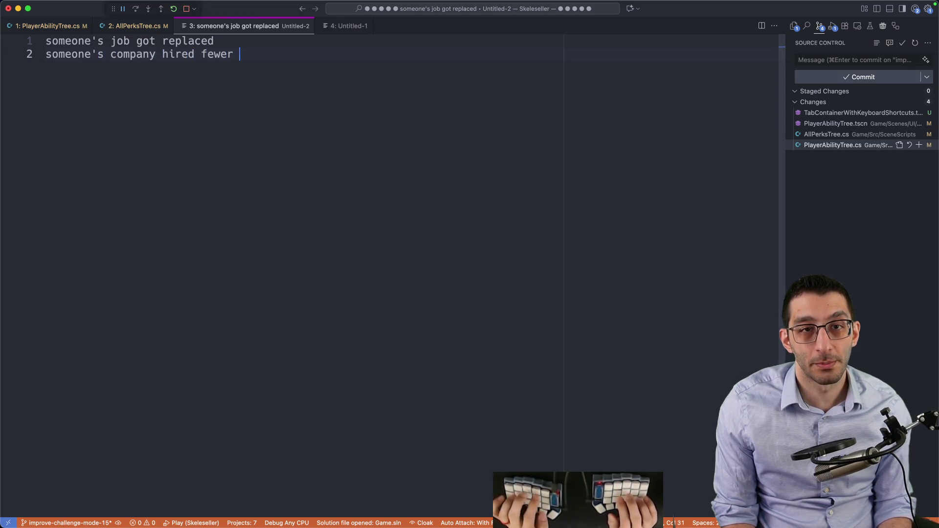
pyautogui.write('people as a result of incr')
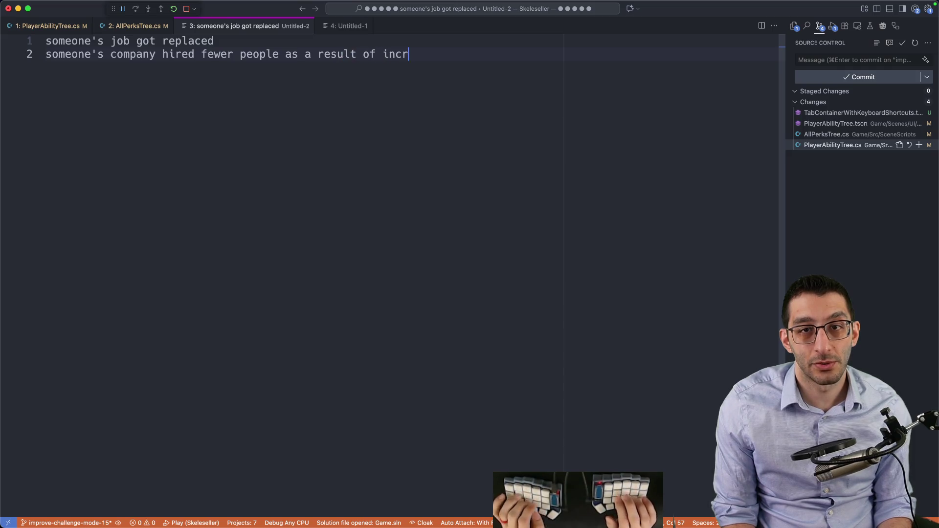
pyautogui.write('eased efficiency')
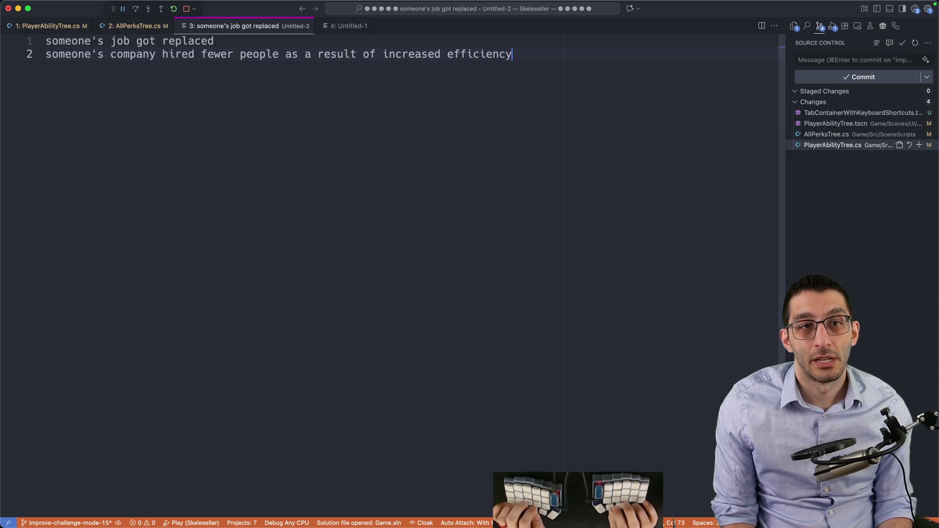
# Add a third line: 'some knock-on effect that caused someone to lose their job'
pyautogui.press('Return')
pyautogui.press('Up')
pyautogui.hotkey('shift', 'alt', 'Down')
pyautogui.press('Right')
pyautogui.press('Right')
pyautogui.press('Right')
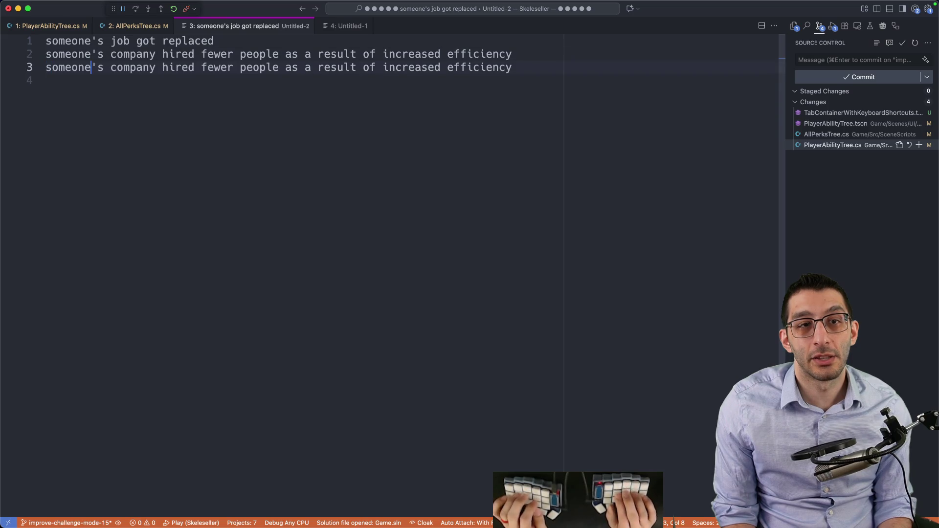
pyautogui.click(46, 67)
pyautogui.write('some knock-on ef')
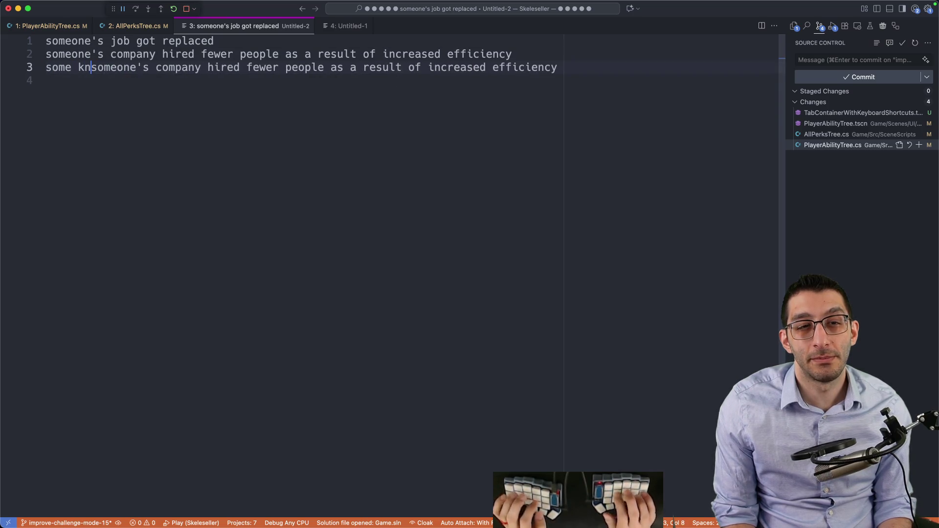
pyautogui.write('fect that caused someon')
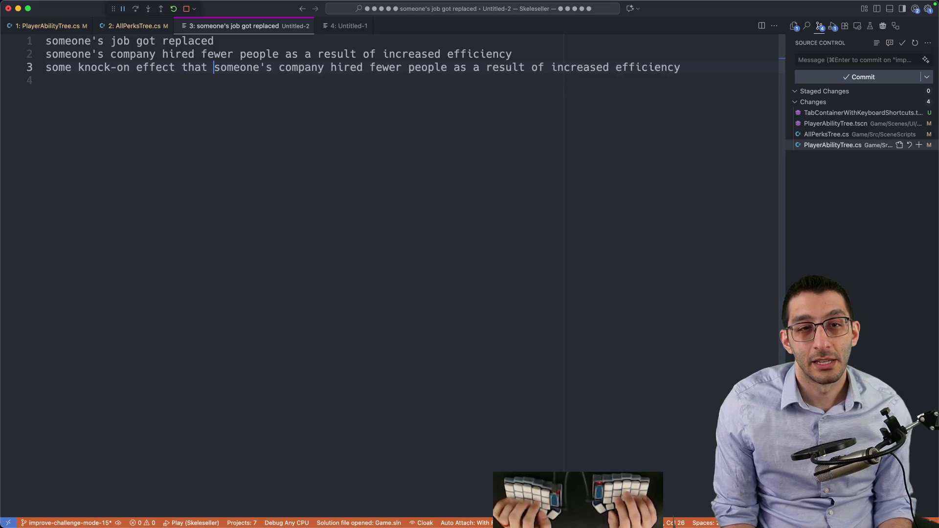
pyautogui.write('e to lose their ')
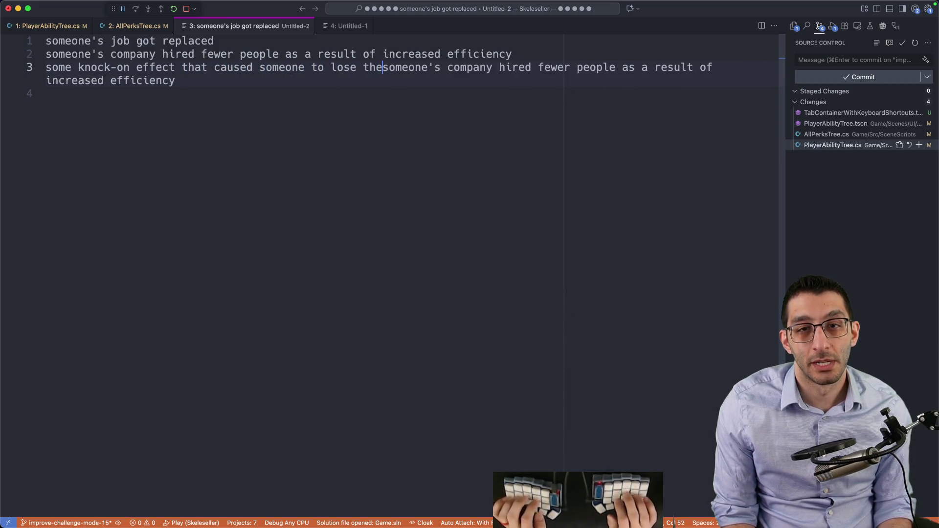
pyautogui.write('job')
pyautogui.hotkey('shift', 'End')
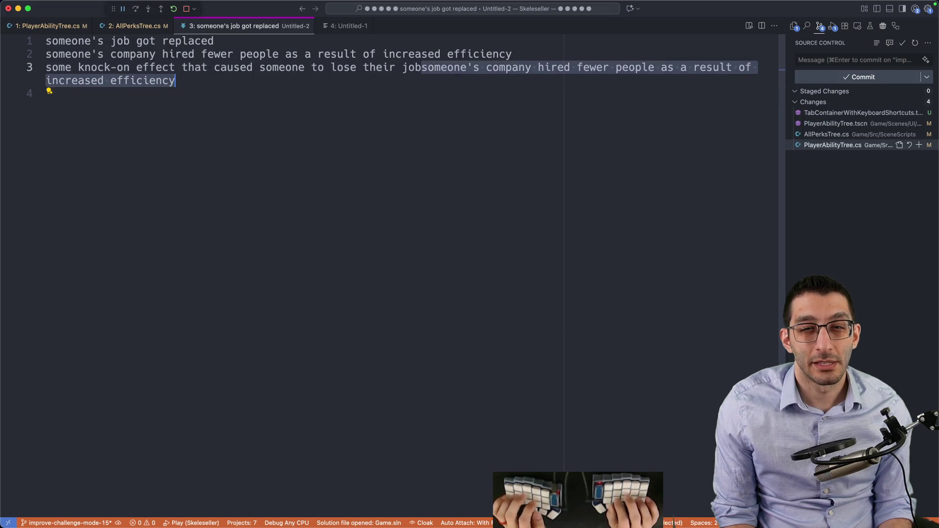
pyautogui.press('BackSpace')
# Add the line 'indie games wanting cover art' and select lines 3 and 4 together
pyautogui.hotkey('alt', 'shift', 'Left')
pyautogui.hotkey('alt', 'shift', 'Left')
pyautogui.hotkey('alt', 'shift', 'Left')
pyautogui.press('super+shift+Left')
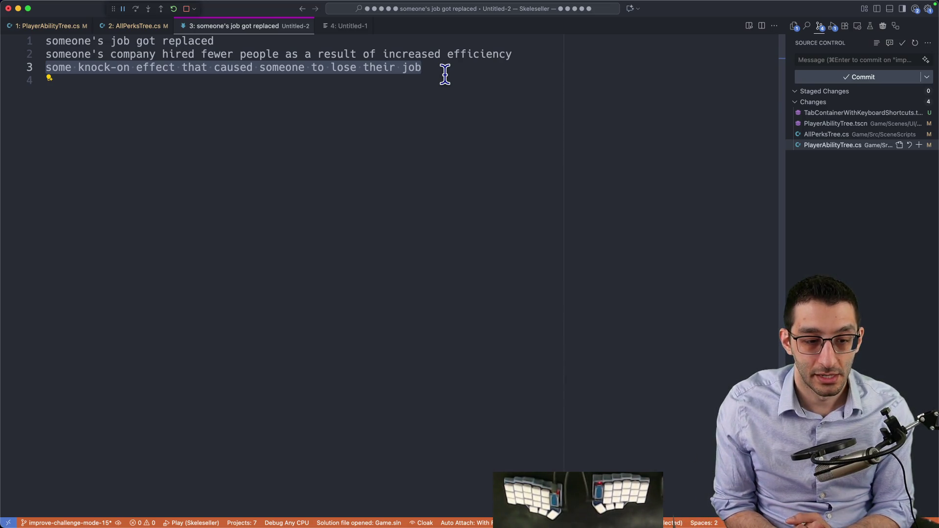
pyautogui.press('Right')
pyautogui.press('Return')
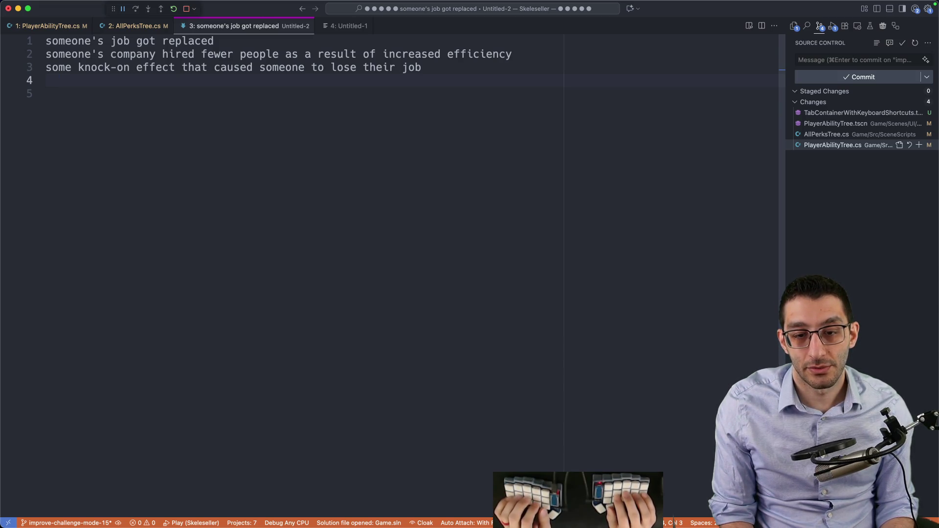
pyautogui.write('indi')
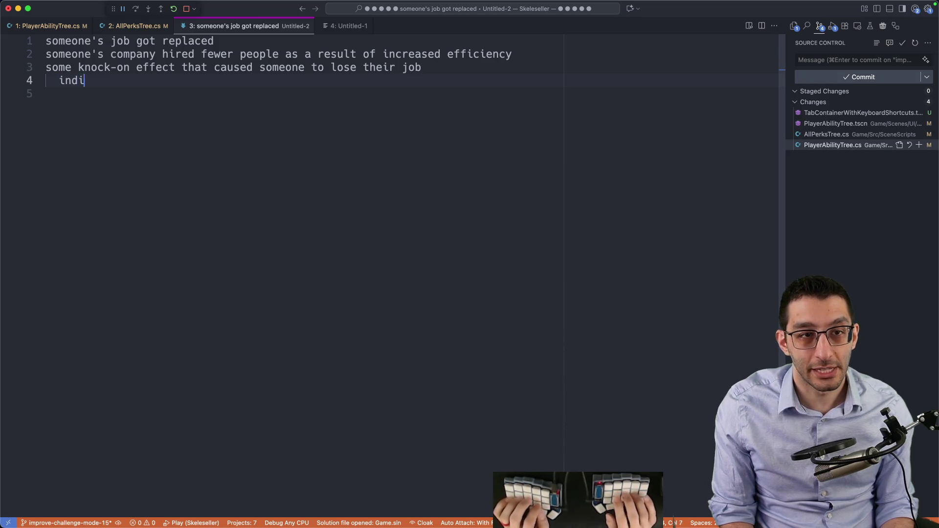
pyautogui.write('e games wanting cover art')
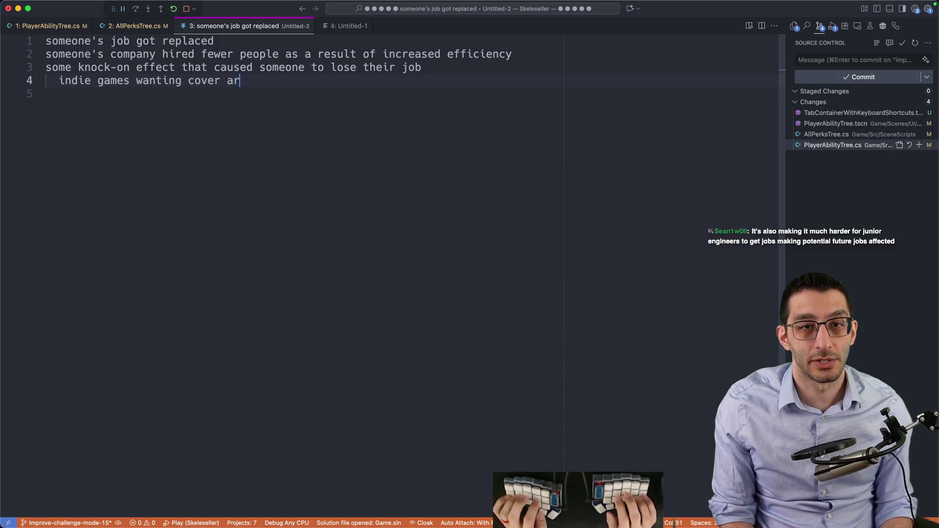
pyautogui.click(44, 88)
pyautogui.hotkey('shift', 'Up')
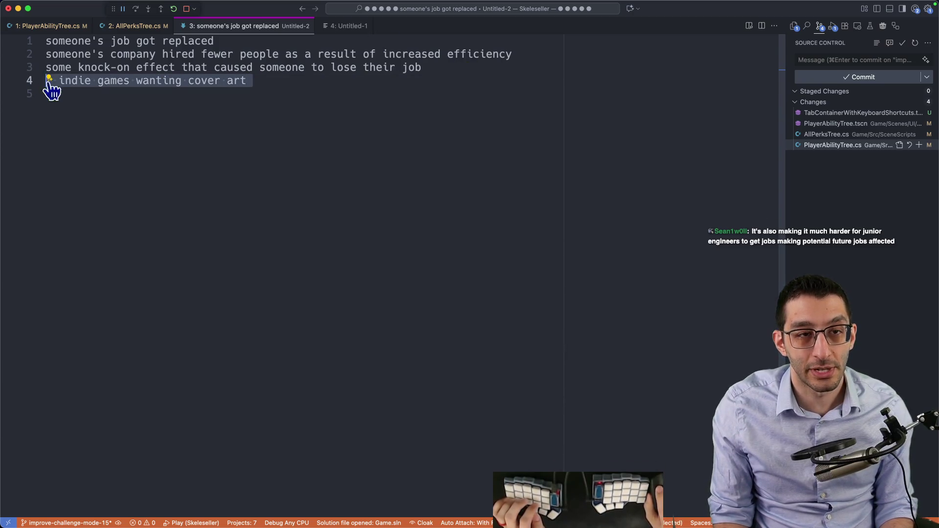
pyautogui.click(435, 67)
pyautogui.press('super+shift+Left')
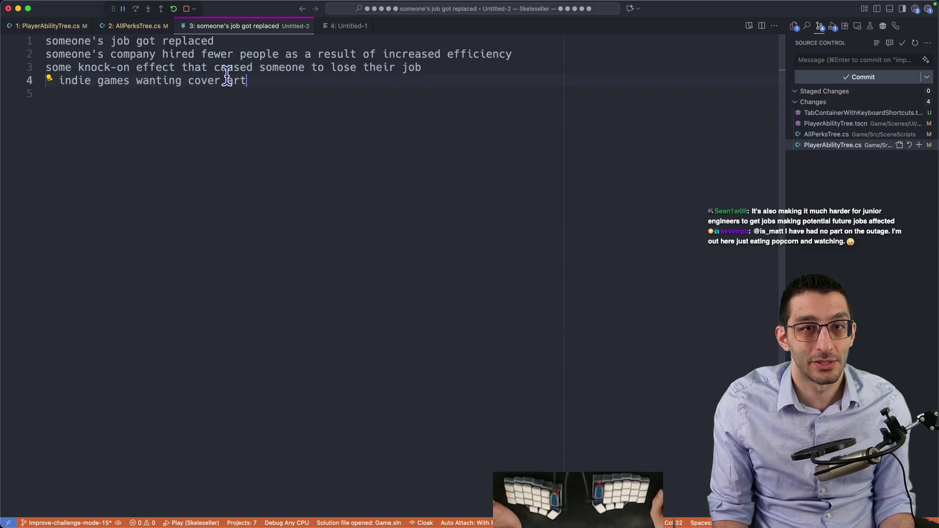
pyautogui.moveTo(274, 80); pyautogui.dragTo(46, 68)
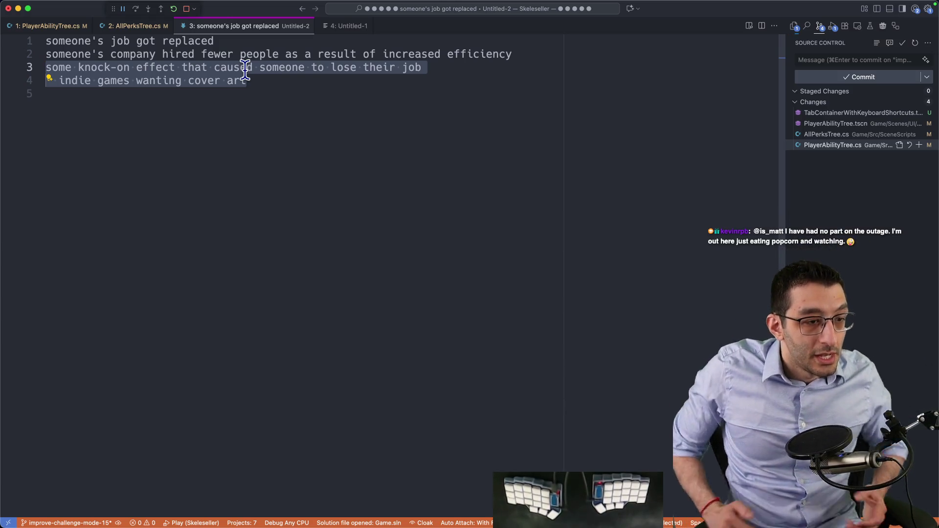
# Add the word 'sadness' on its own line below the list
pyautogui.click(332, 136)
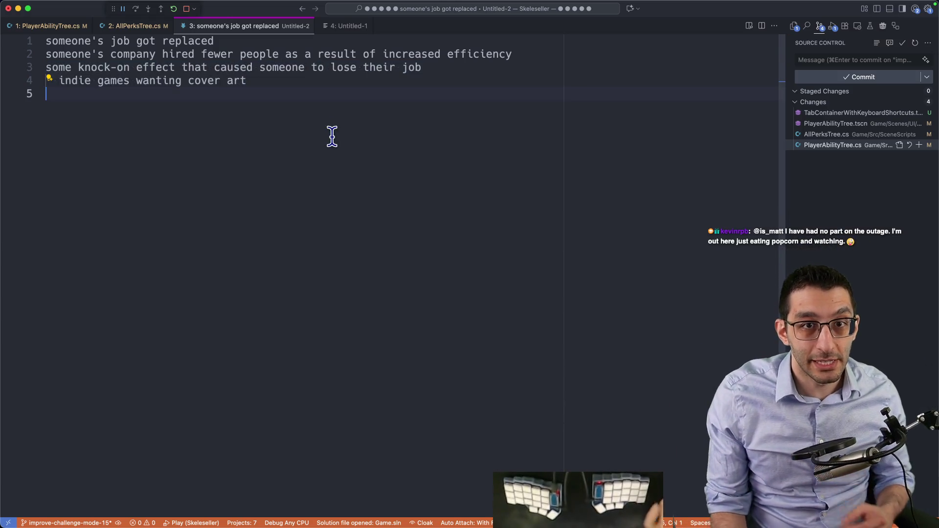
pyautogui.press('Return')
pyautogui.press('Return')
pyautogui.press('Return')
pyautogui.write('sadness')
pyautogui.press('Return')
pyautogui.press('Tab')
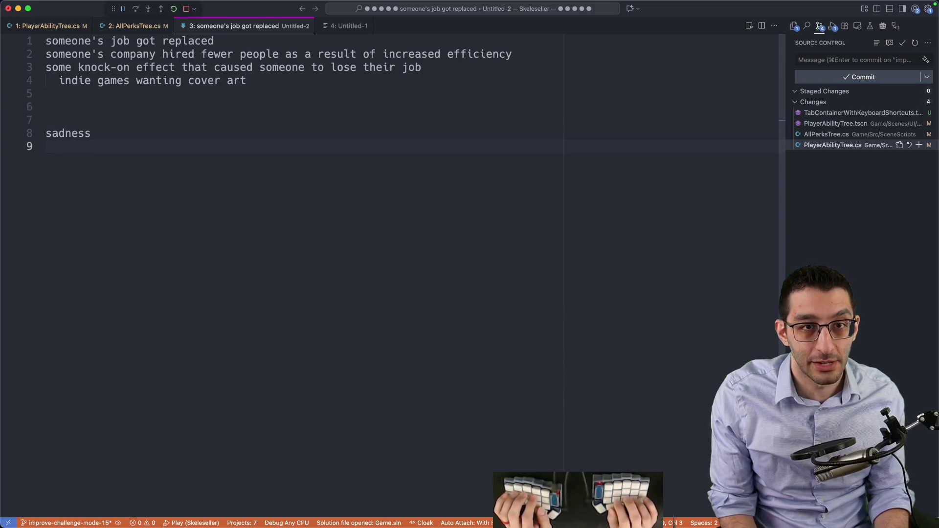
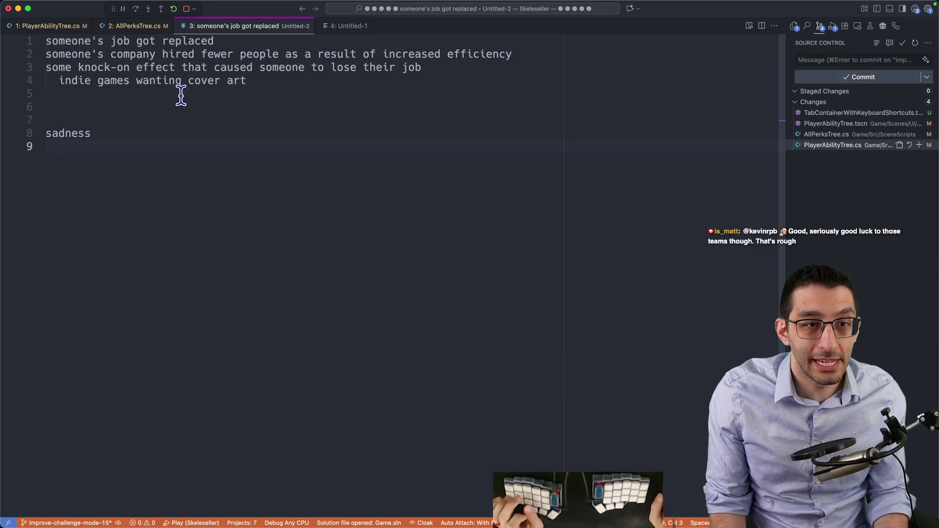
# Add an 'interesting' line with the indented note 'companies firing a ton of people and then realizing they needed those people'
pyautogui.press('super+a')
pyautogui.click(406, 236)
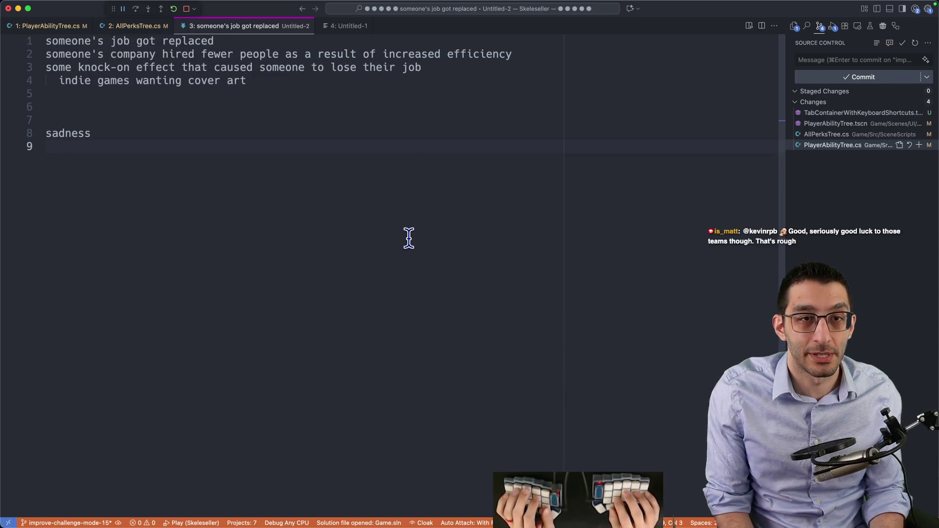
pyautogui.press('BackSpace')
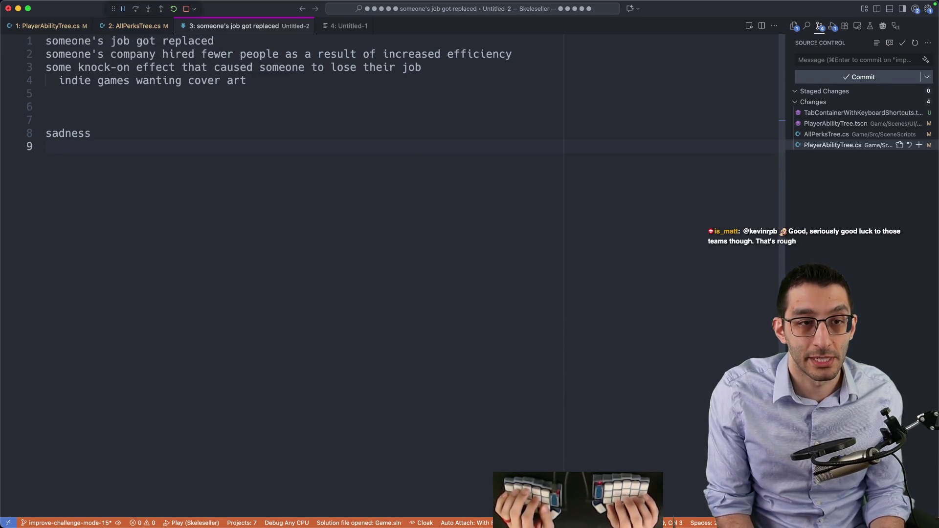
pyautogui.press('Return')
pyautogui.press('Return')
pyautogui.press('Return')
pyautogui.write('in')
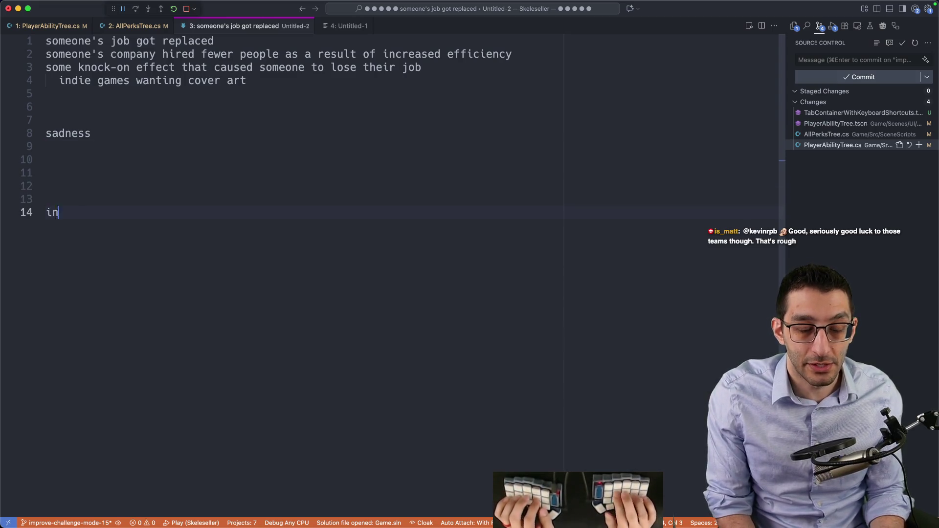
pyautogui.write('teresting')
pyautogui.press('Return')
pyautogui.press('Tab')
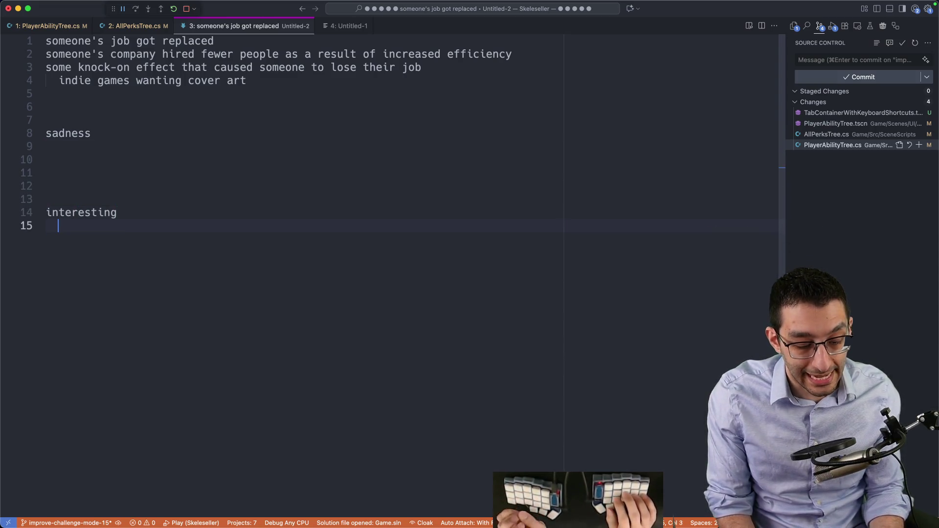
pyautogui.write('companies firing a')
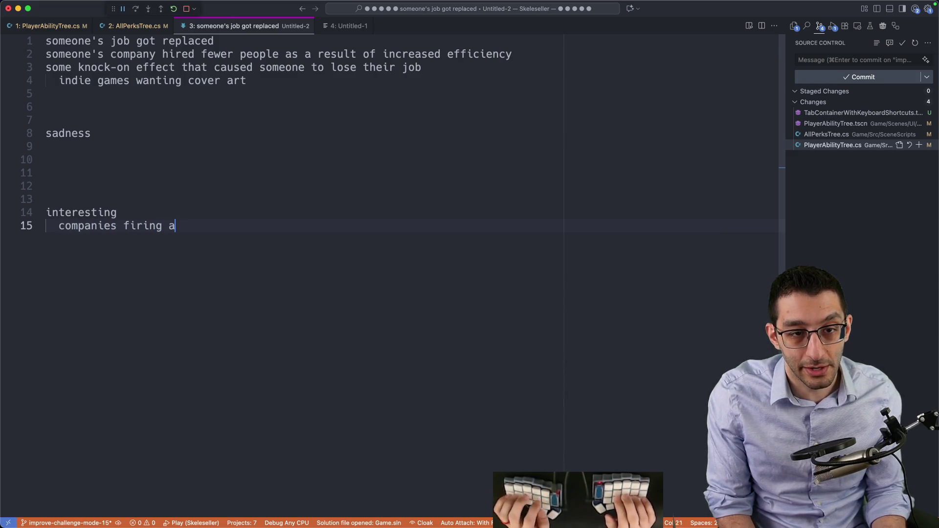
pyautogui.write(' ton of people and then realiz')
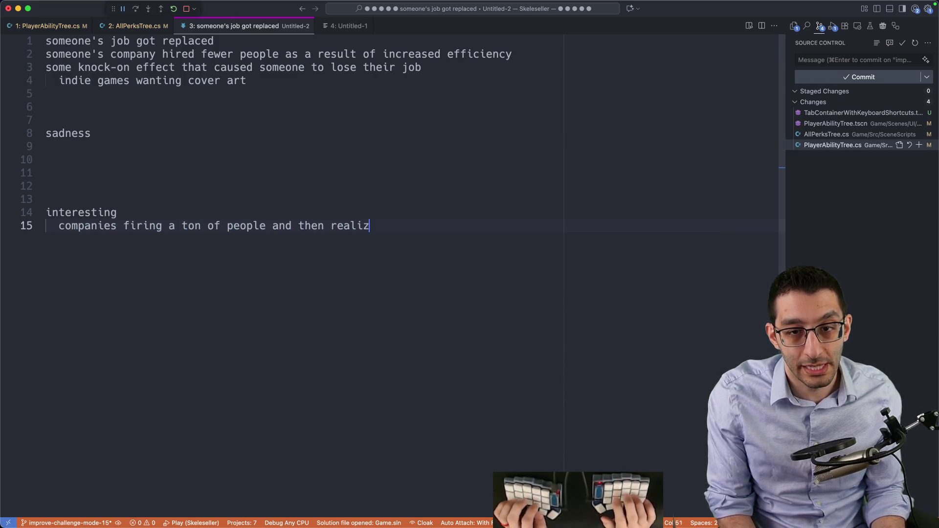
pyautogui.write('ing they needed those people')
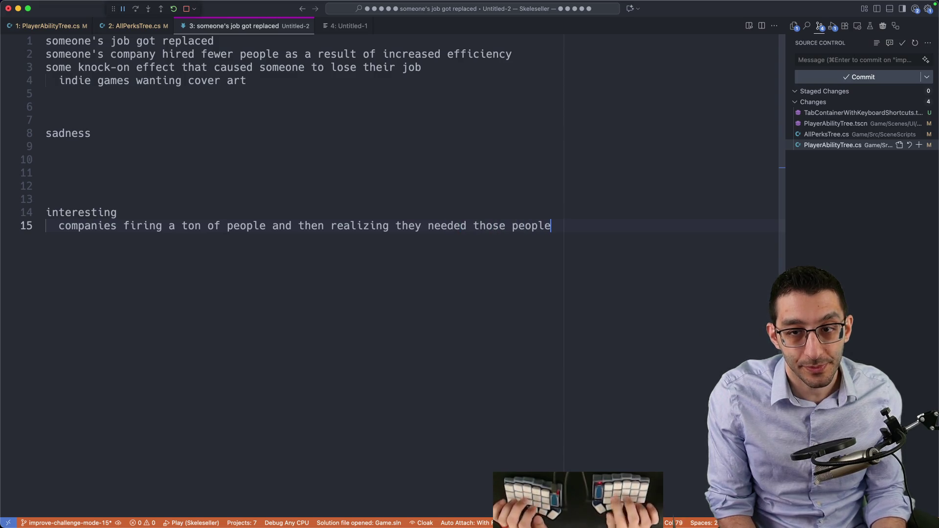
pyautogui.moveTo(47, 215); pyautogui.dragTo(438, 268)
pyautogui.click(599, 269)
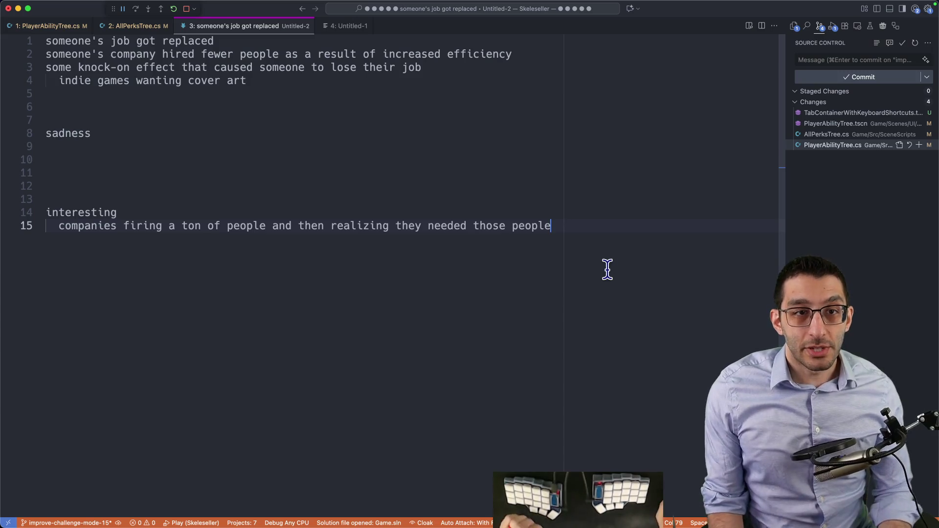
pyautogui.press('super+a')
# Discard the scratch note unsaved, review AllPerksTree.cs, then switch to PlayerAbilityTree.cs
pyautogui.press('super+w')
pyautogui.click(507, 311)
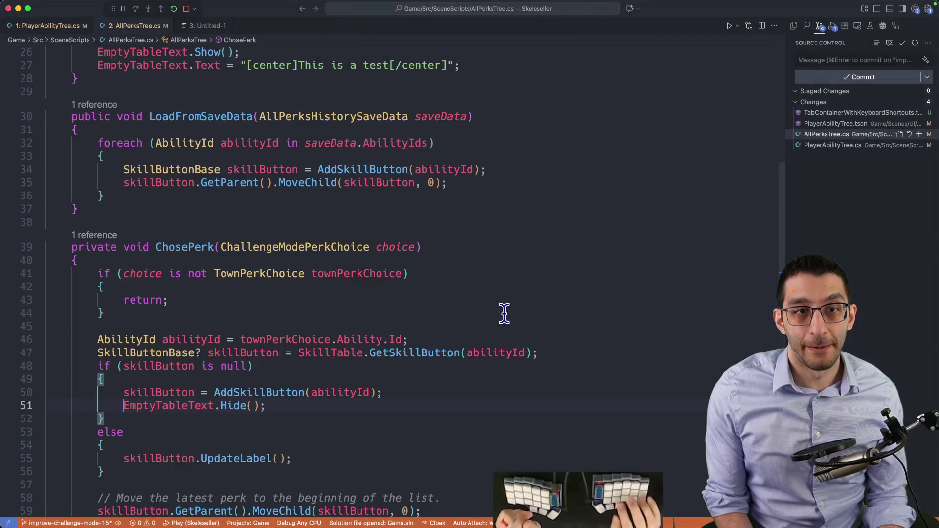
pyautogui.click(265, 406)
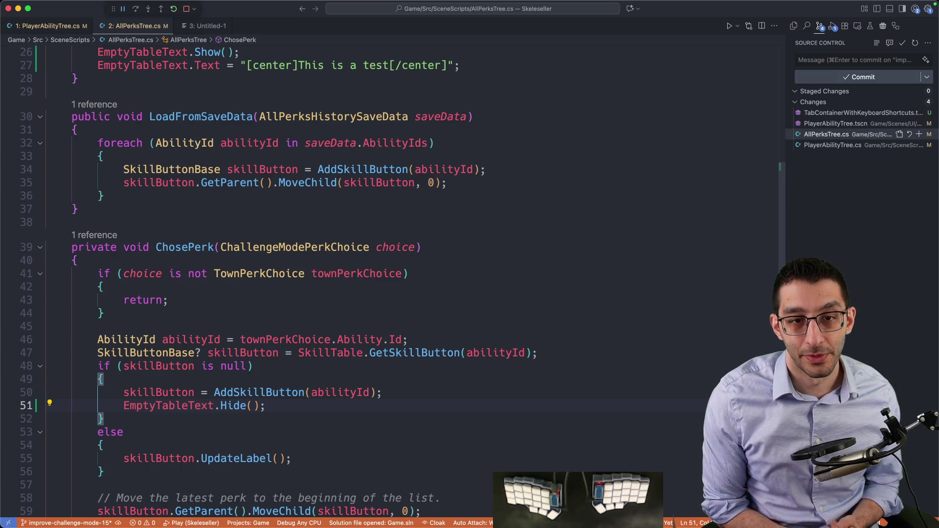
pyautogui.scroll(-5, 357, 374)
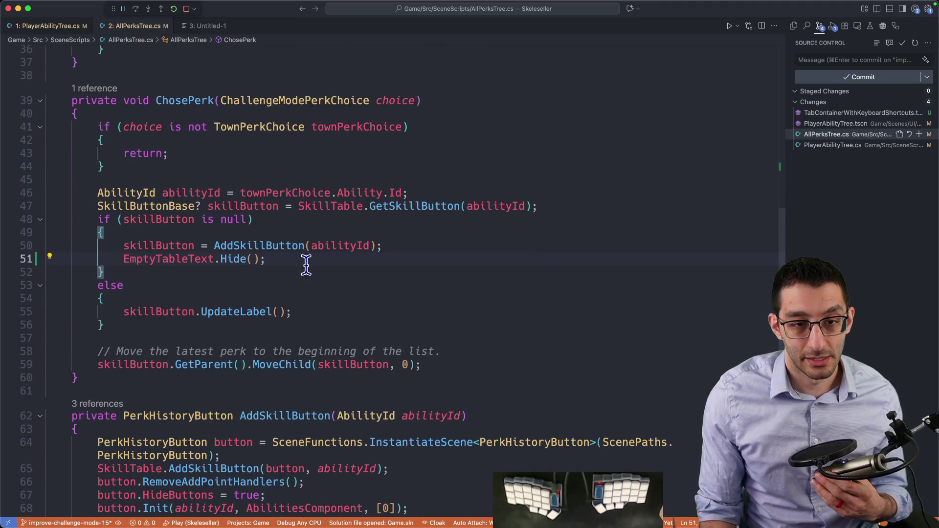
pyautogui.click(76, 30)
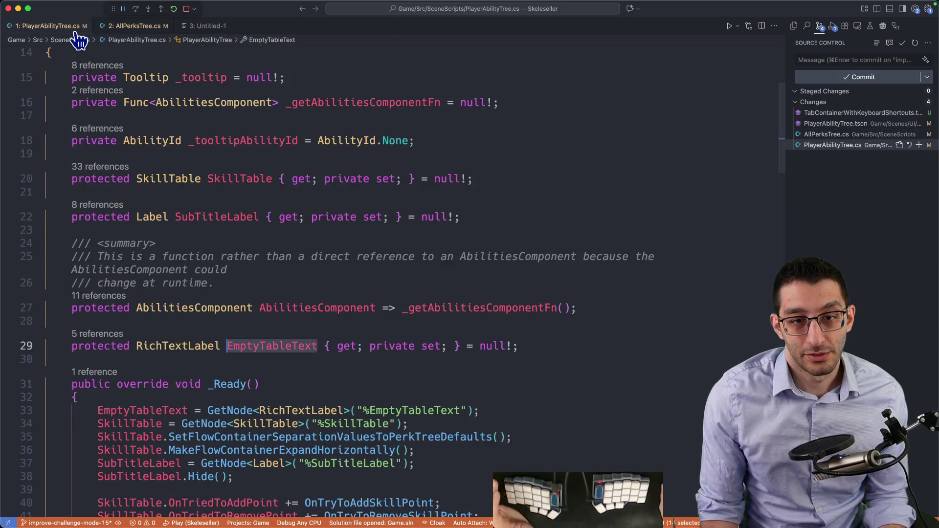
pyautogui.press('super+Tab')
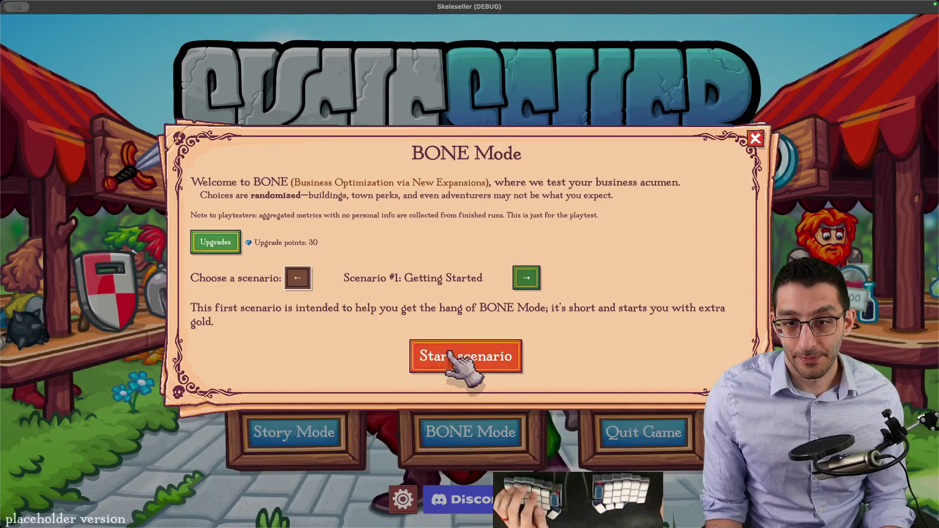
# Start the Getting Started scenario and buy the Garbage Time town perk for 15 gold
pyautogui.click(449, 354)
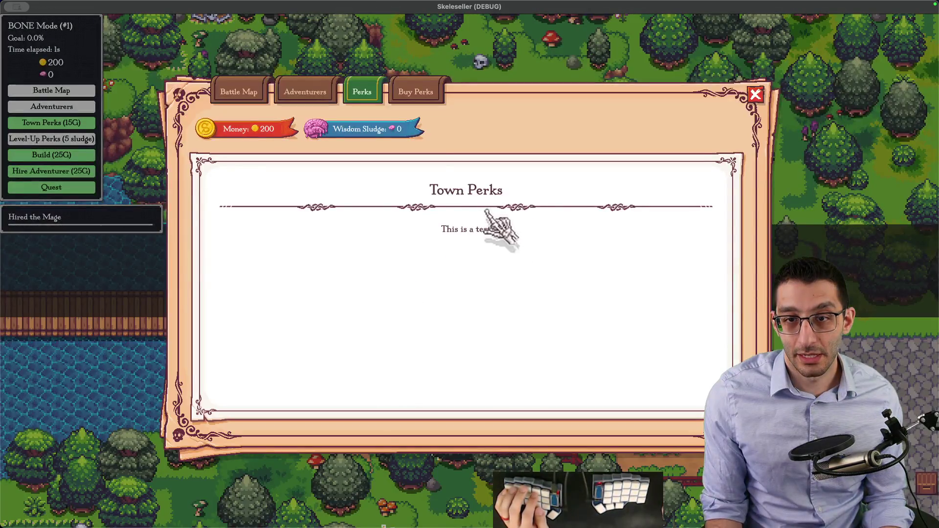
pyautogui.click(418, 91)
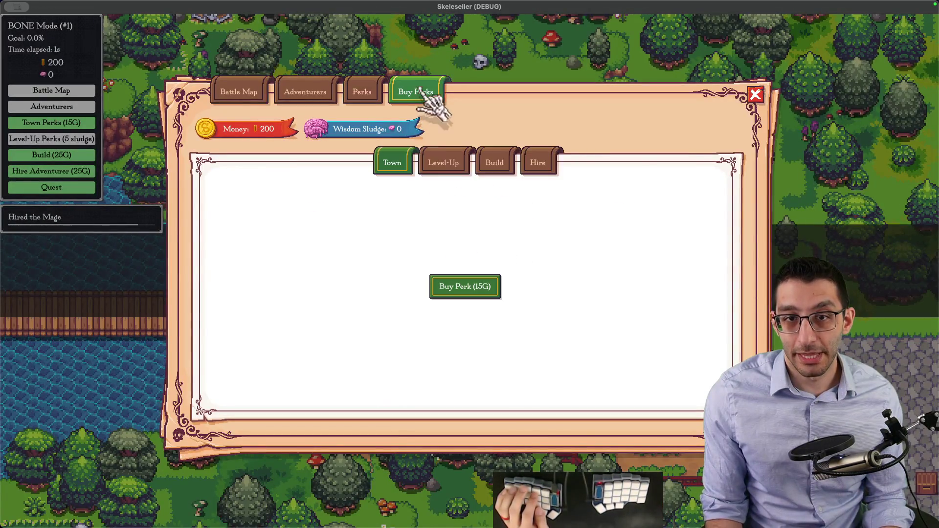
pyautogui.click(465, 286)
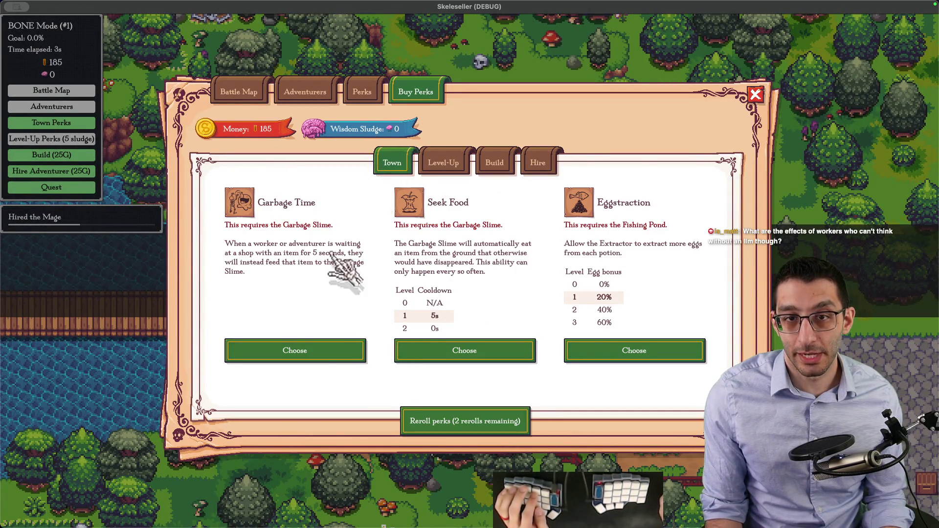
pyautogui.click(336, 358)
pyautogui.click(362, 92)
# Quit to the title screen and start BONE Mode scenario #2, Farming, as a new game
pyautogui.press('Escape')
pyautogui.press('Escape')
pyautogui.click(509, 370)
pyautogui.click(406, 418)
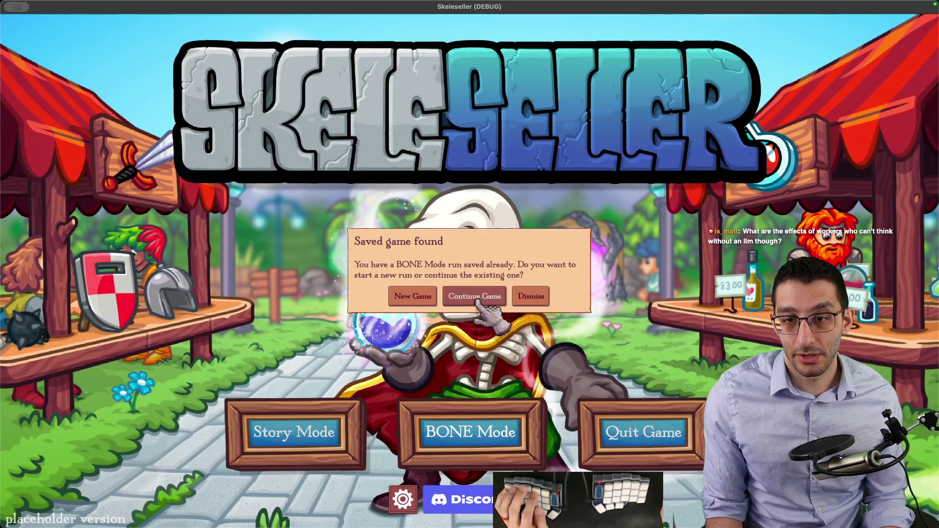
pyautogui.click(455, 297)
pyautogui.click(526, 281)
pyautogui.click(504, 359)
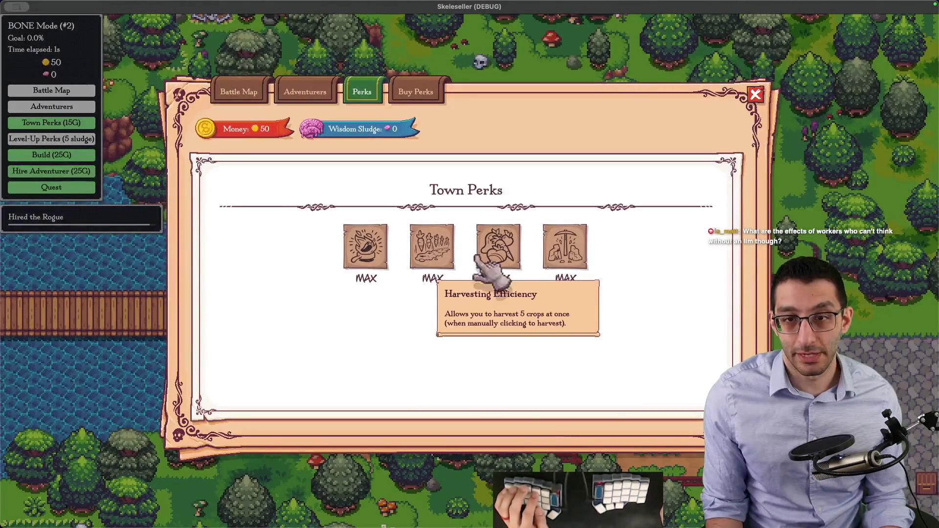
pyautogui.press('super+Tab')
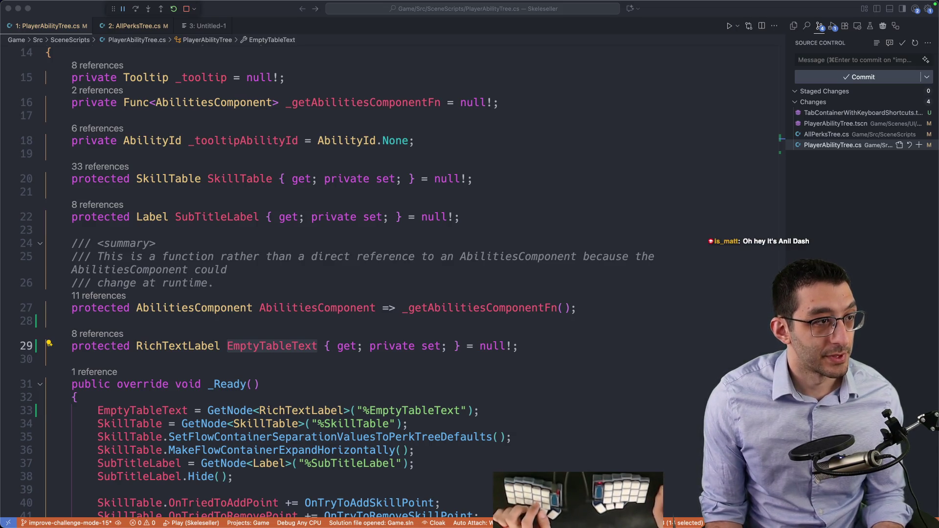
pyautogui.press('super+Tab')
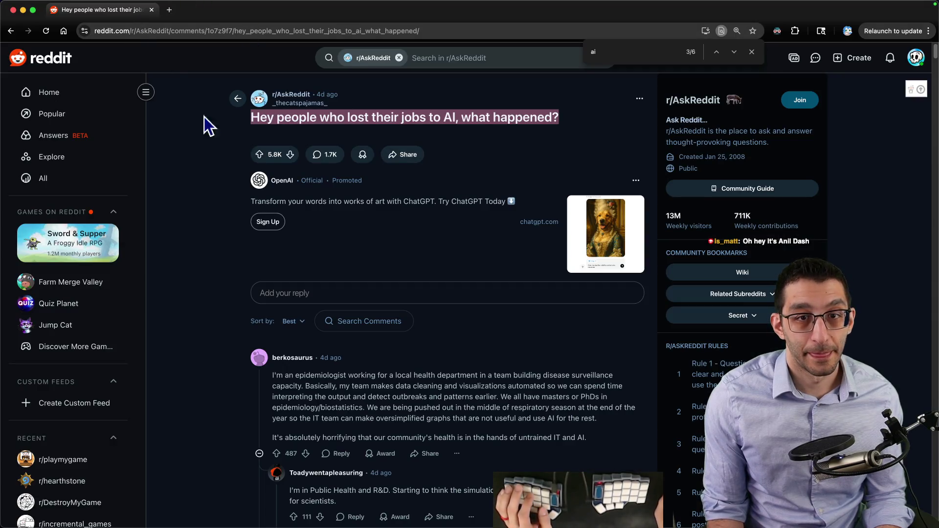
# Add a Monday bullet 'Read this:' with the pasted anildash.com article link in the TODO doc
pyautogui.press('super+grave')
pyautogui.click(83, 10)
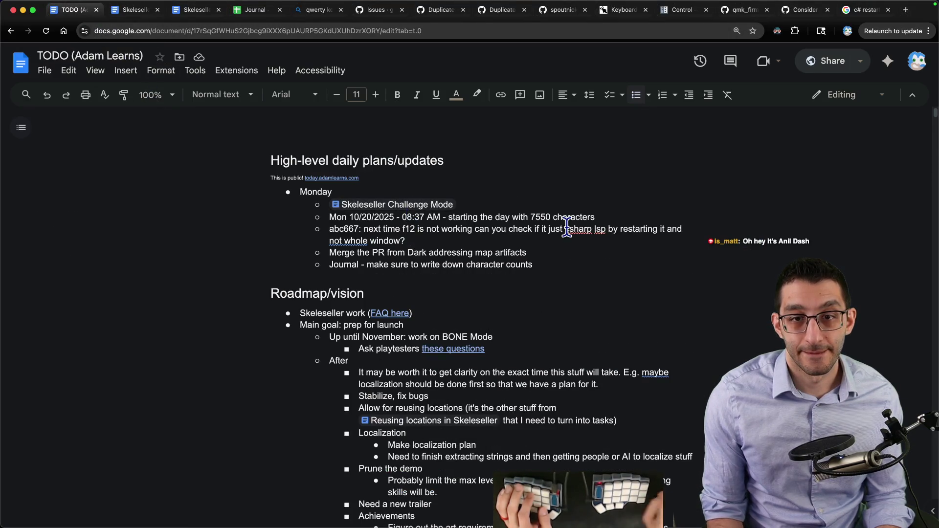
pyautogui.click(406, 241)
pyautogui.press('Return')
pyautogui.write('Read this:')
pyautogui.write('https://www.anildash.com/2025/10/17/the-majority-ai-view/')
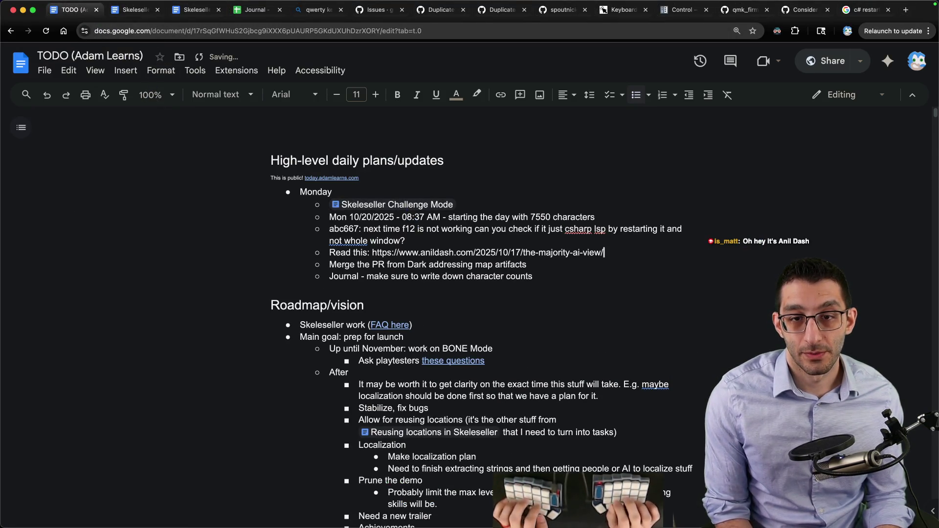
# Delete the old language-server reminder bullet from the TODO list
pyautogui.hotkey('alt', 'shift', 'Up')
pyautogui.press('BackSpace')
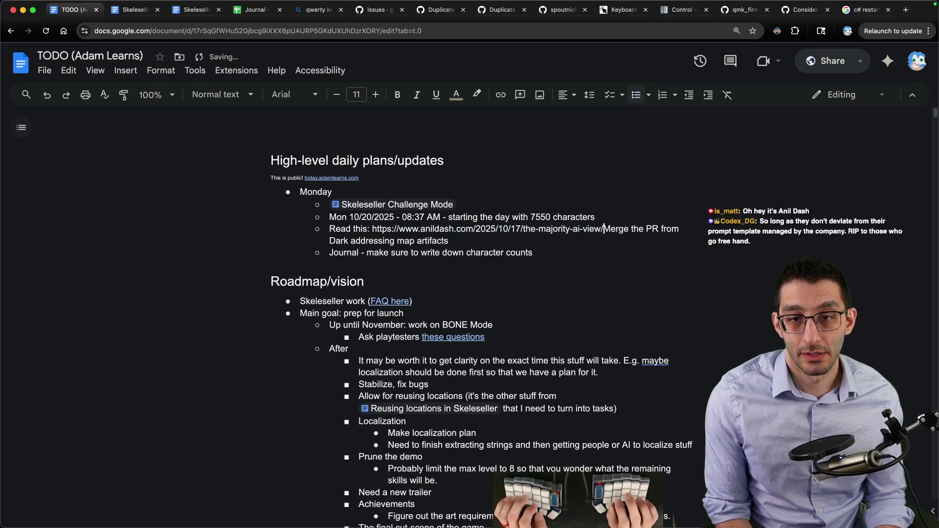
pyautogui.press('Delete')
pyautogui.press('End')
pyautogui.press('Down')
pyautogui.press('super+Tab')
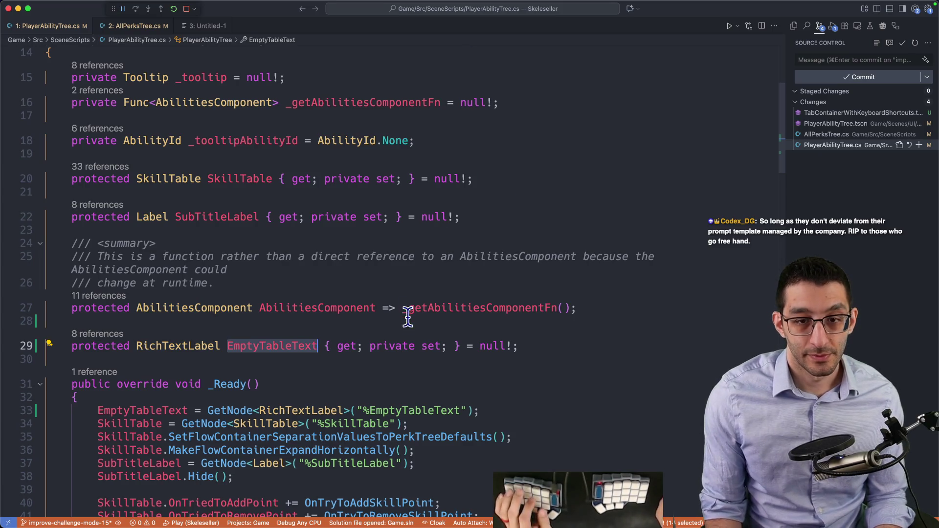
# Replace the 'This is a test' placeholder on line 27 of AllPerksTree.cs with a draft perks message
pyautogui.hotkey('ctrl', '2')
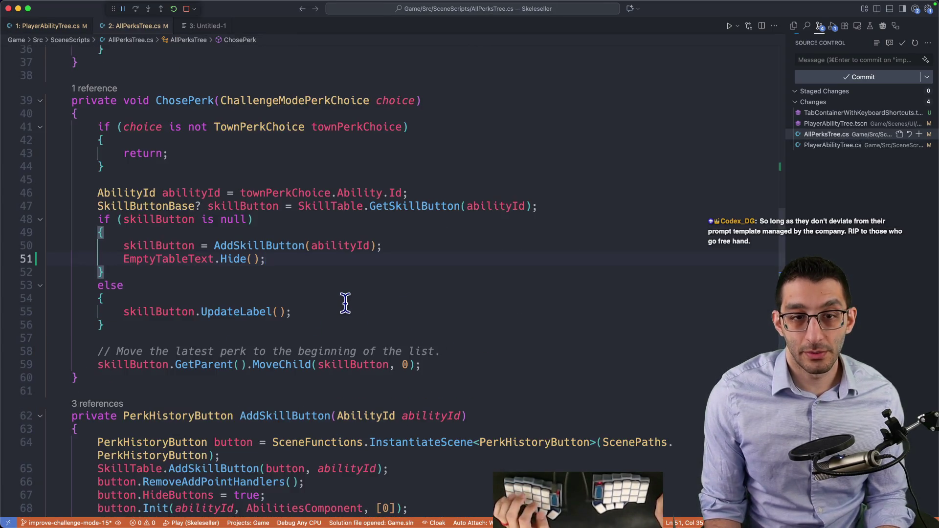
pyautogui.scroll(6, 345, 294)
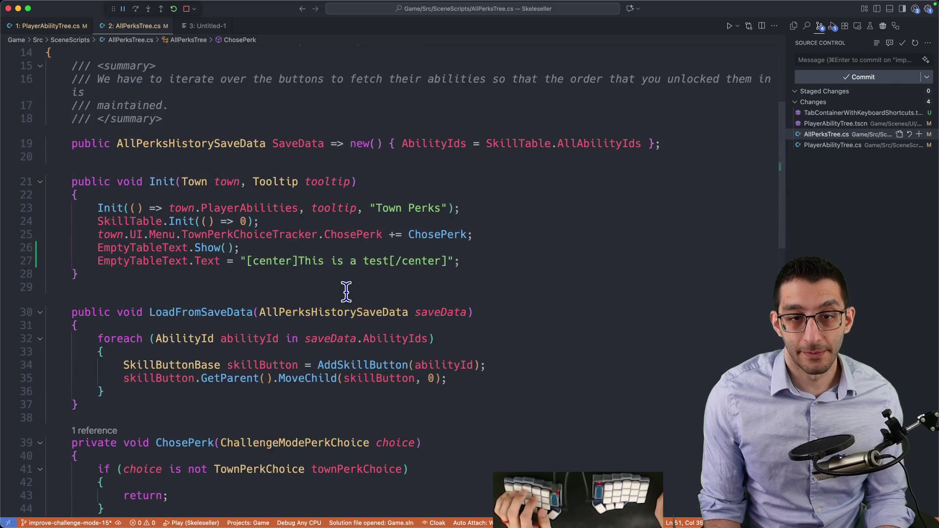
pyautogui.click(303, 261)
pyautogui.moveTo(302, 261); pyautogui.dragTo(389, 261)
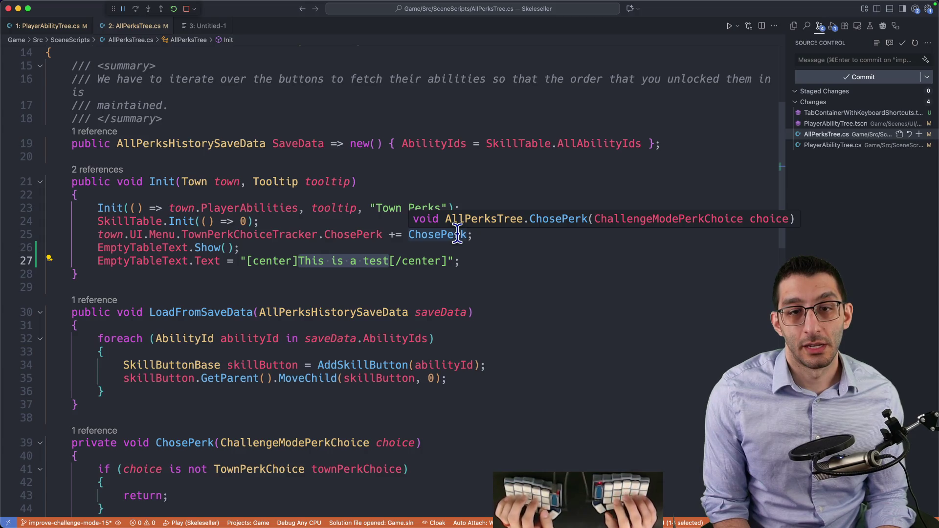
pyautogui.write('Town pers')
pyautogui.hotkey('alt', 'BackSpace')
pyautogui.hotkey('alt', 'BackSpace')
pyautogui.write("Town perks that you've unlocked")
pyautogui.hotkey('alt', 'BackSpace')
pyautogui.hotkey('alt', 'BackSpace')
pyautogui.hotkey('alt', 'BackSpace')
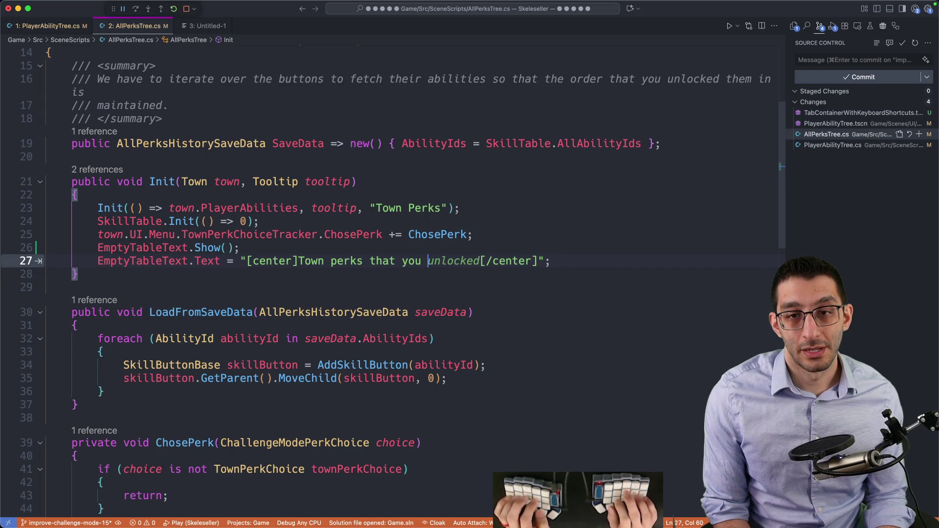
pyautogui.write('choose will show up here.')
# Check the perk shopping page in the running game and glance at the TODO document
pyautogui.press('super+Tab')
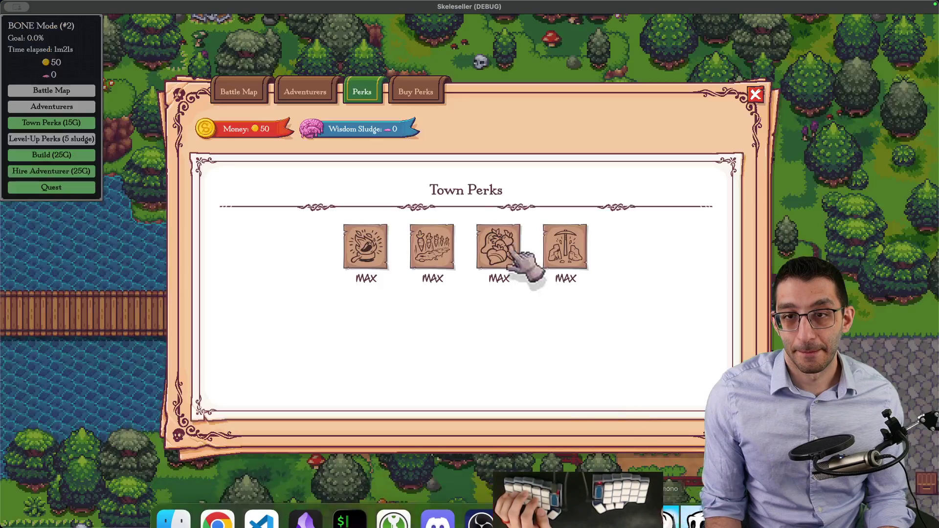
pyautogui.click(415, 94)
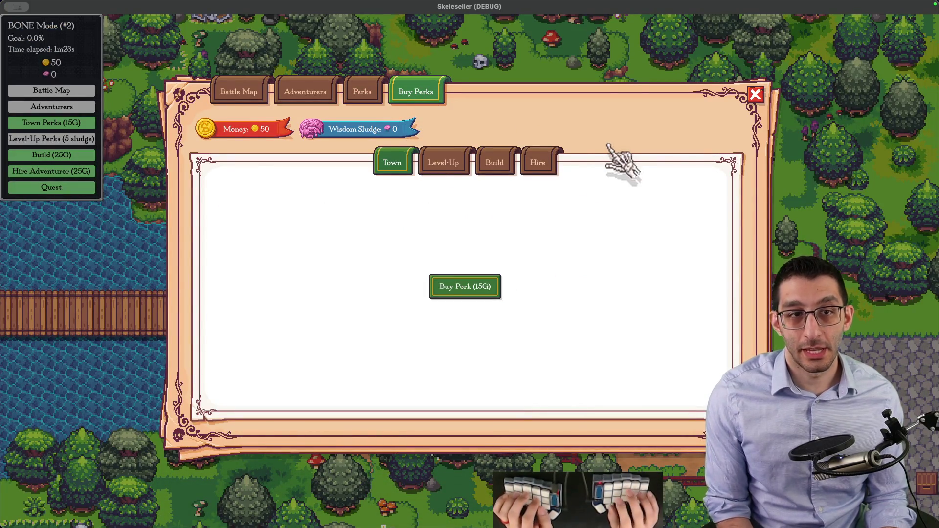
pyautogui.press('super+Tab')
pyautogui.press('super+Tab')
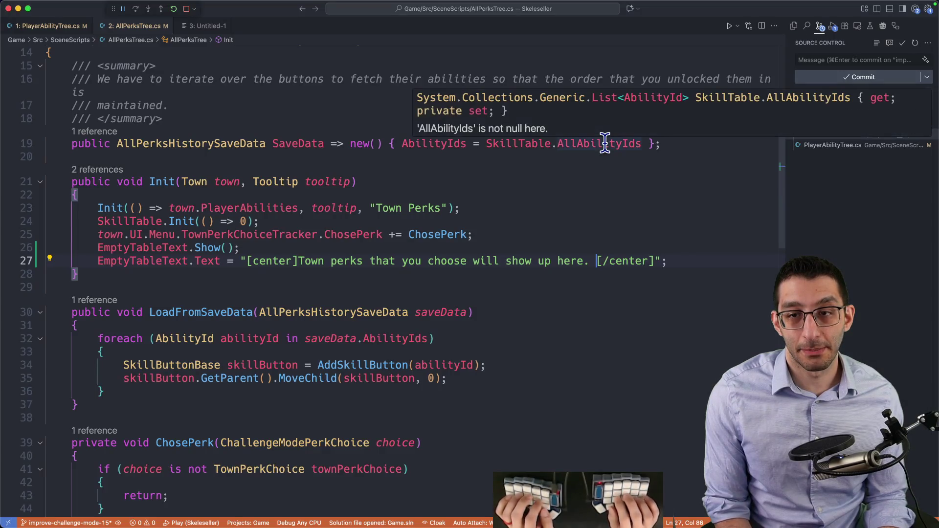
pyautogui.press('super+Tab')
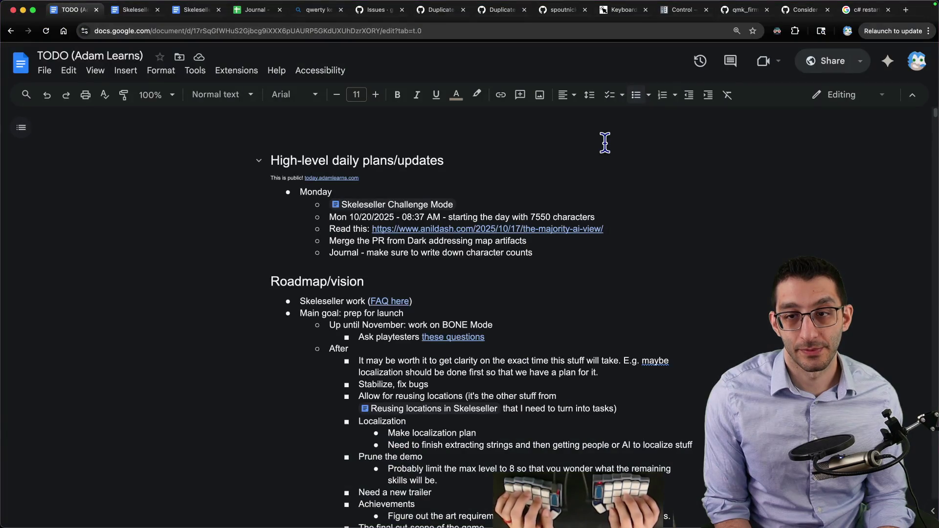
pyautogui.press('super+Tab')
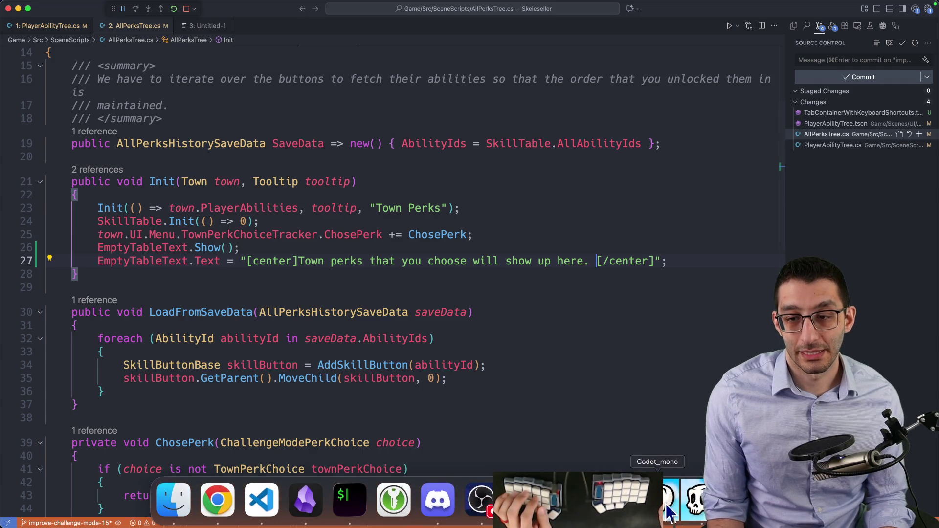
pyautogui.click(664, 509)
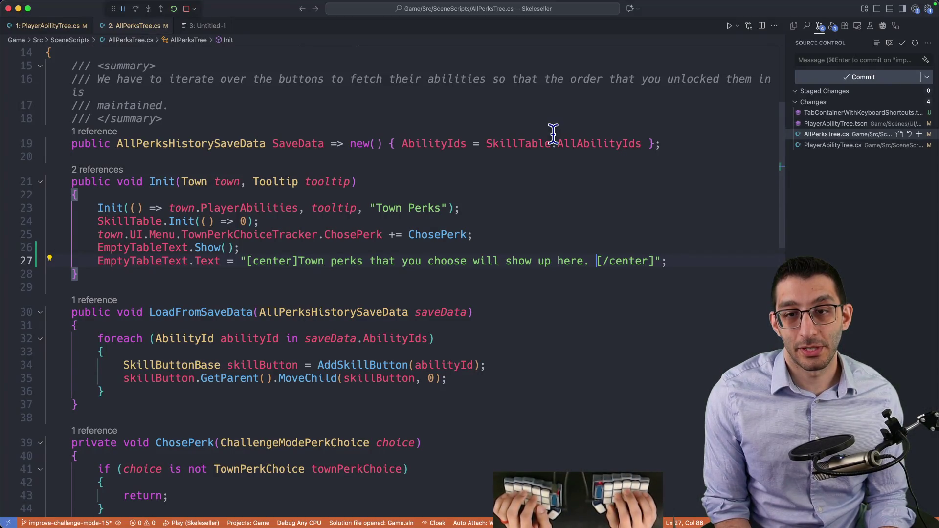
# Reword the message to 'Buy town perks for them to show up here.' and restart the game
pyautogui.write('Buy')
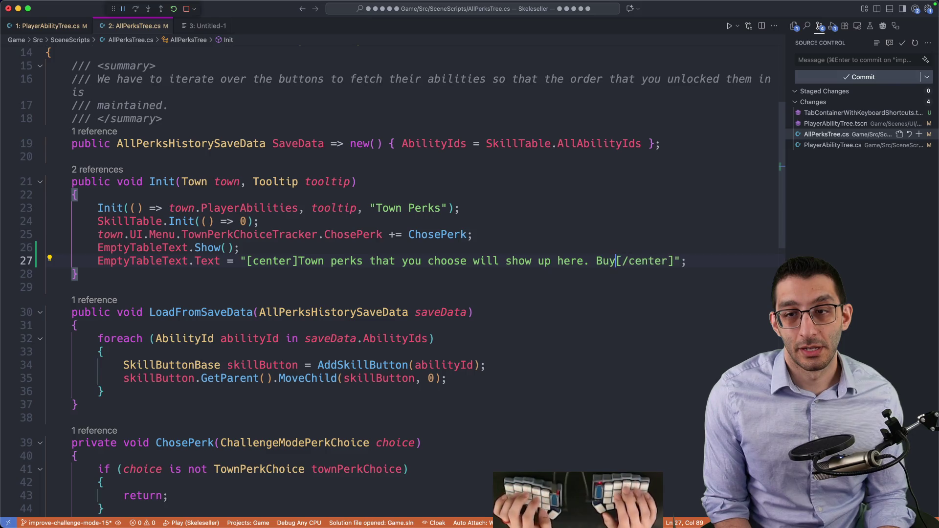
pyautogui.hotkey('shift', 'alt', 'Left')
pyautogui.hotkey('shift', 'alt', 'Left')
pyautogui.hotkey('shift', 'alt', 'Left')
pyautogui.hotkey('shift', 'alt', 'Left')
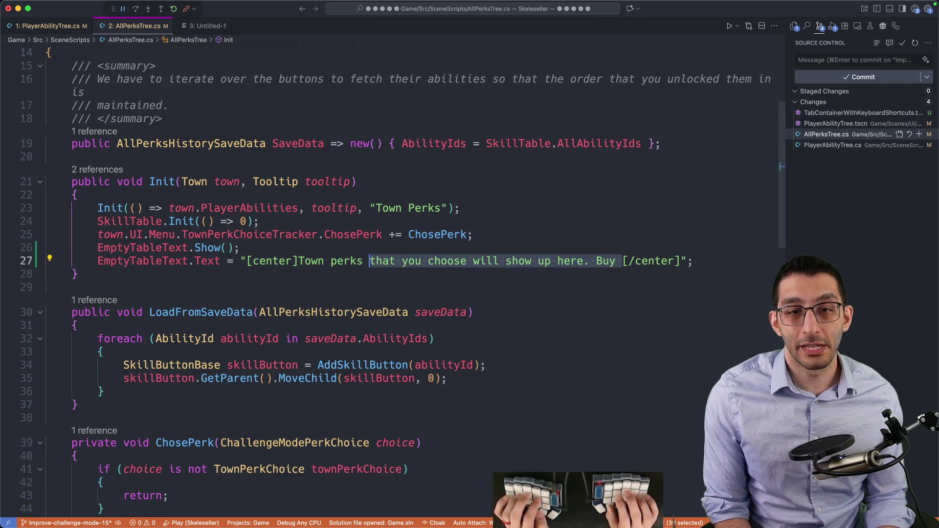
pyautogui.write('Buy town perks for them to show up here.')
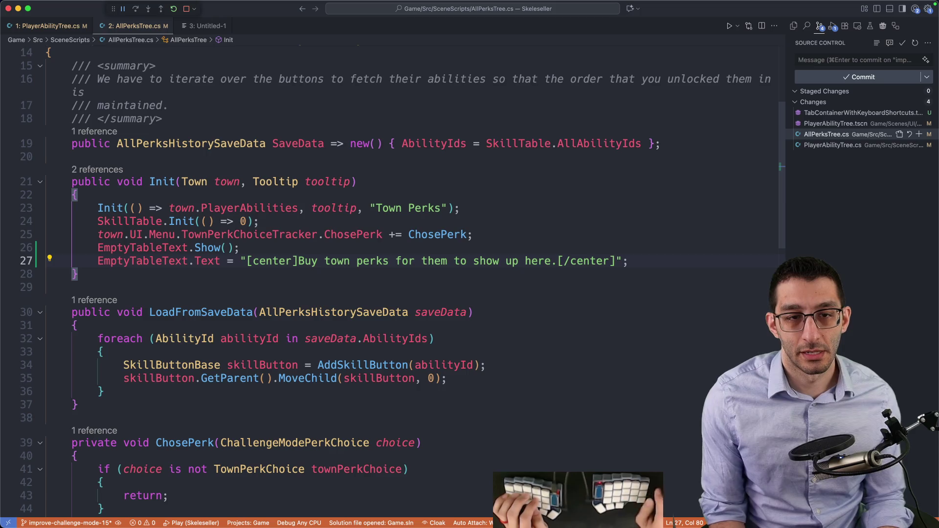
pyautogui.hotkey('shift', 'F5')
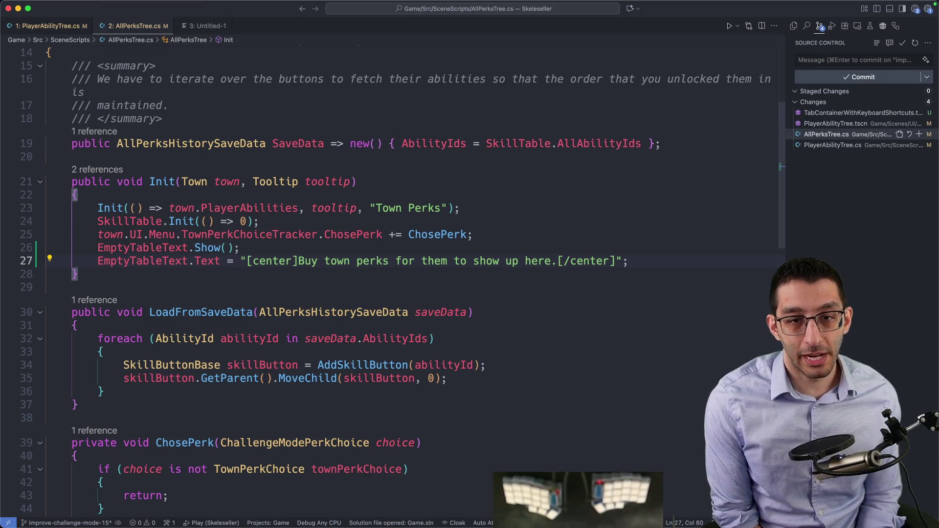
pyautogui.press('F5')
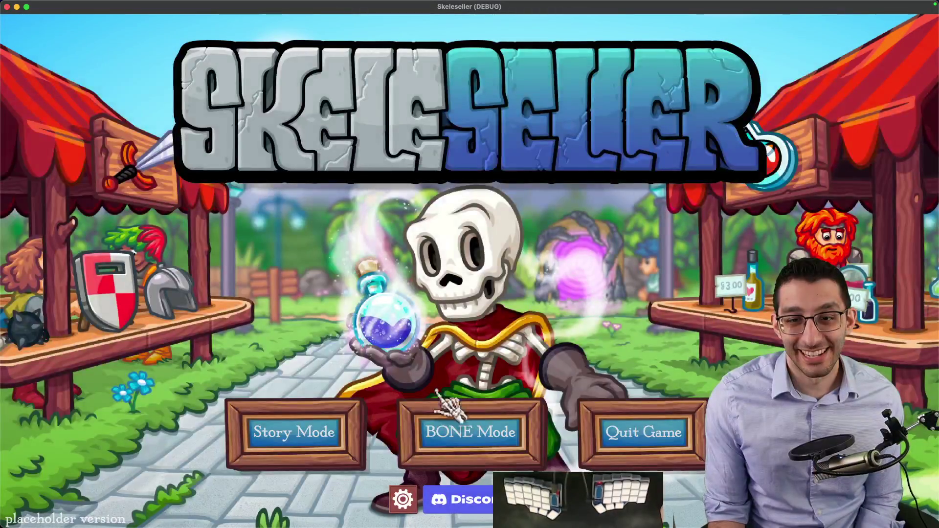
# Start a new BONE Mode first scenario and check the empty Town Perks and Buy Perks tabs
pyautogui.click(453, 421)
pyautogui.click(413, 296)
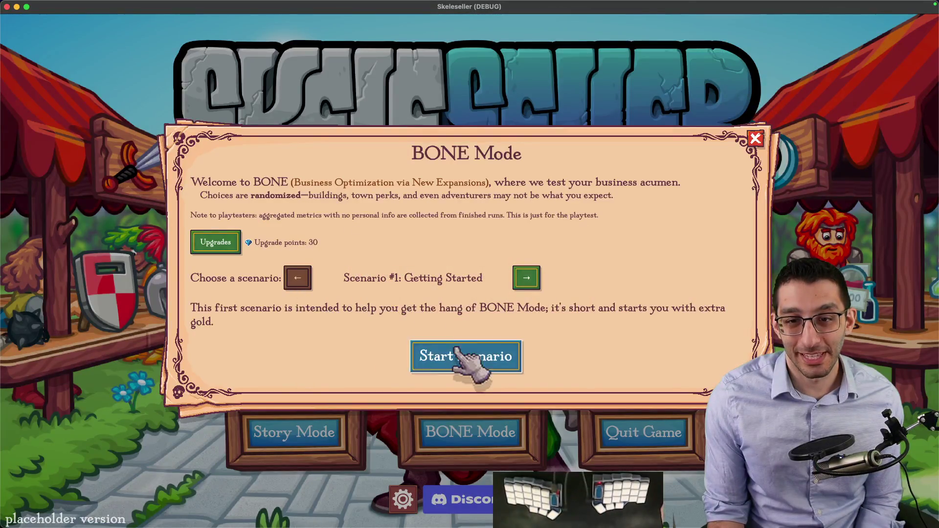
pyautogui.click(464, 356)
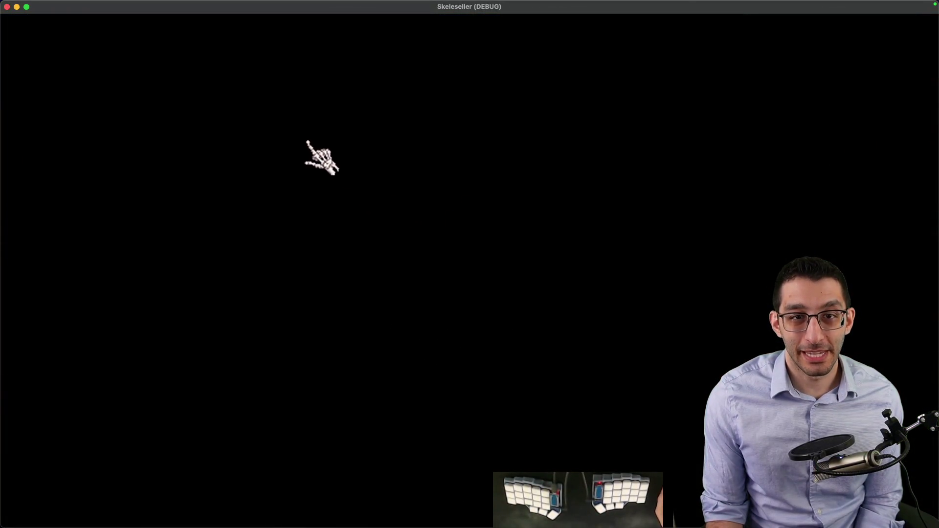
pyautogui.press('t')
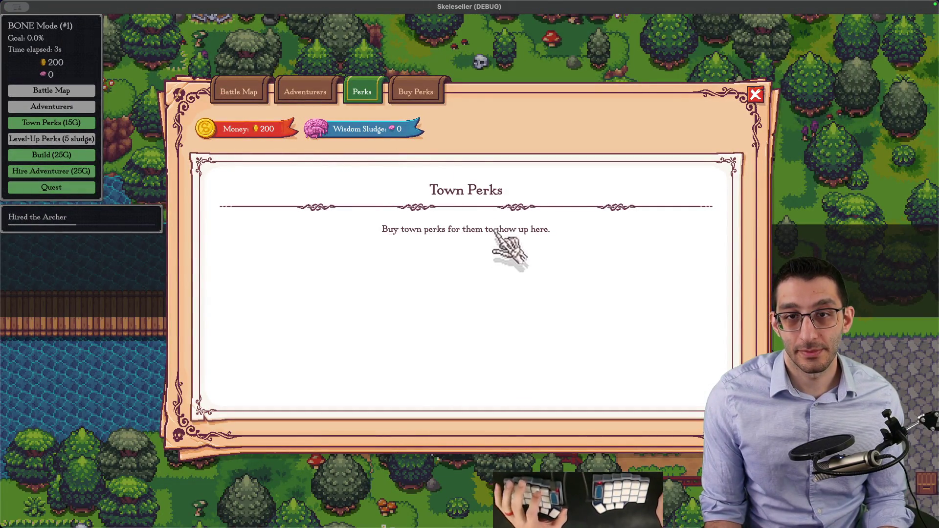
pyautogui.press('Tab')
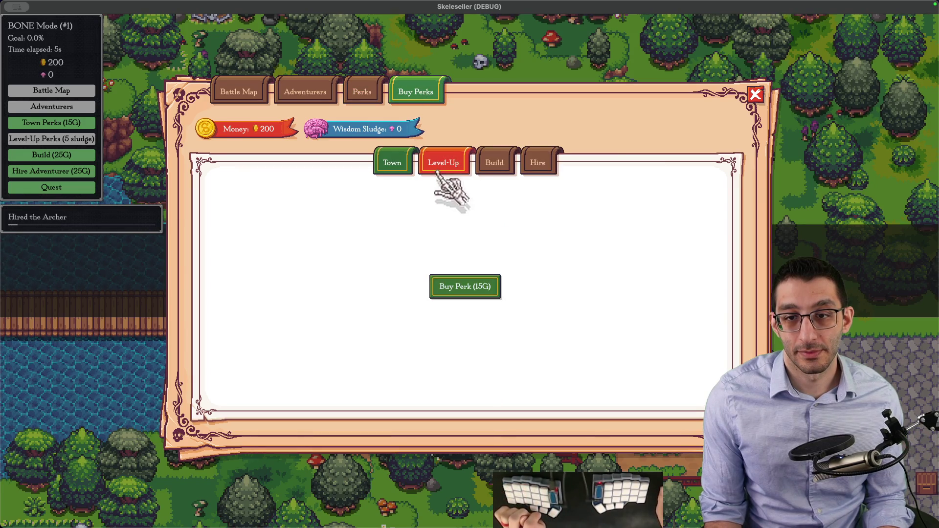
pyautogui.press('super+Tab')
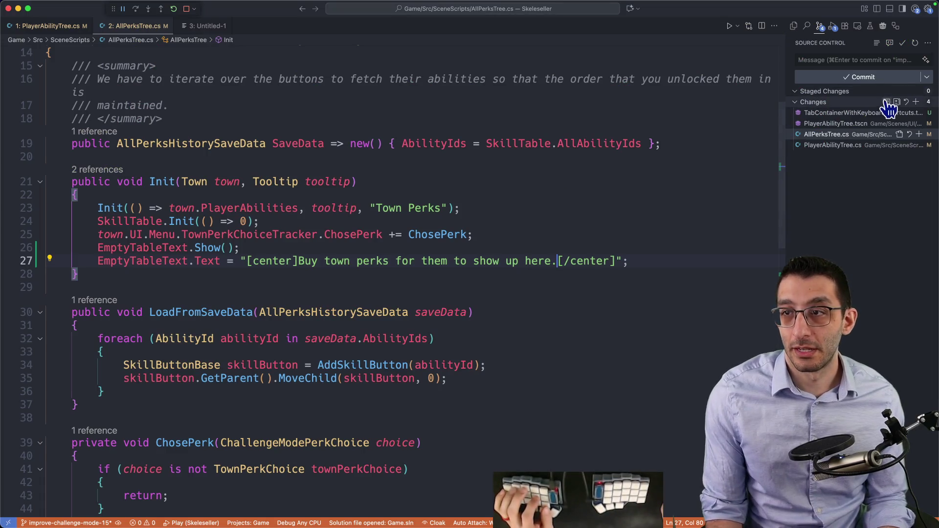
# Open the all-changes diff and close every open scene in Godot
pyautogui.click(895, 101)
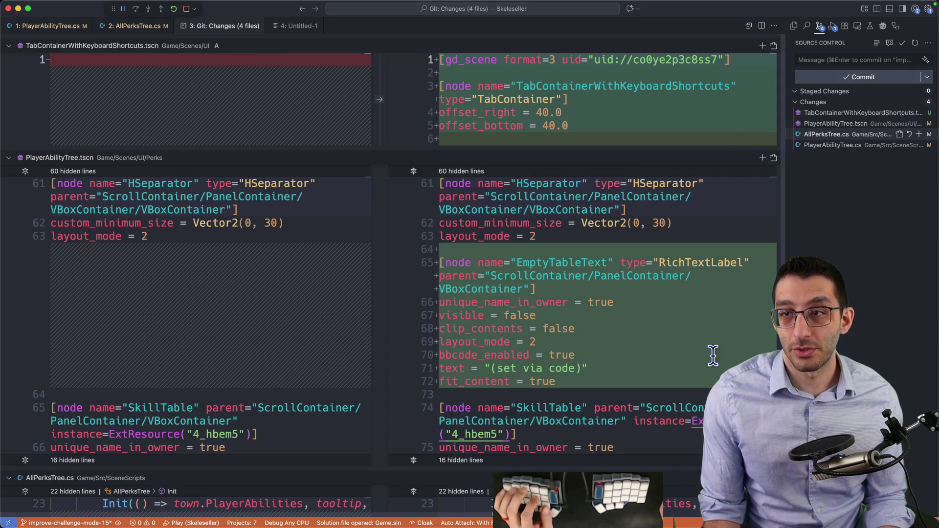
pyautogui.moveTo(523, 526)
pyautogui.press('super+Tab')
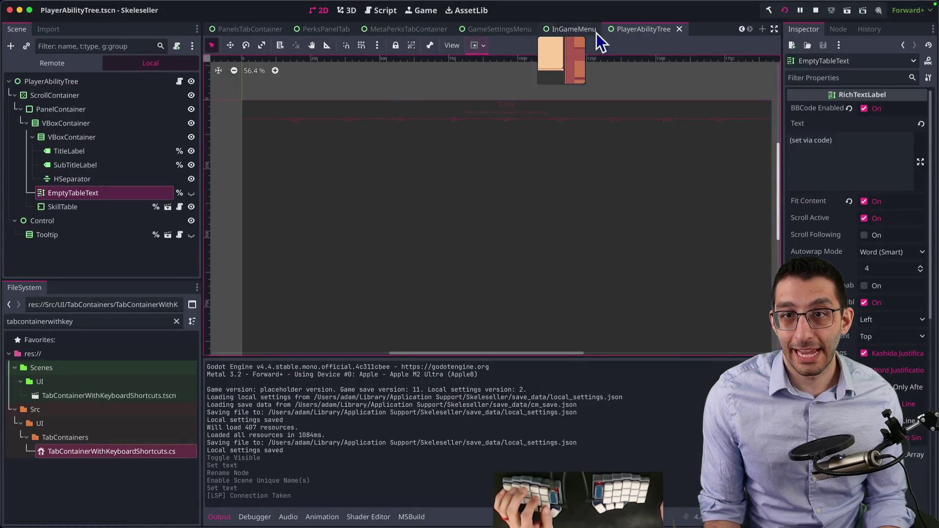
pyautogui.rightClick(669, 30)
pyautogui.click(700, 180)
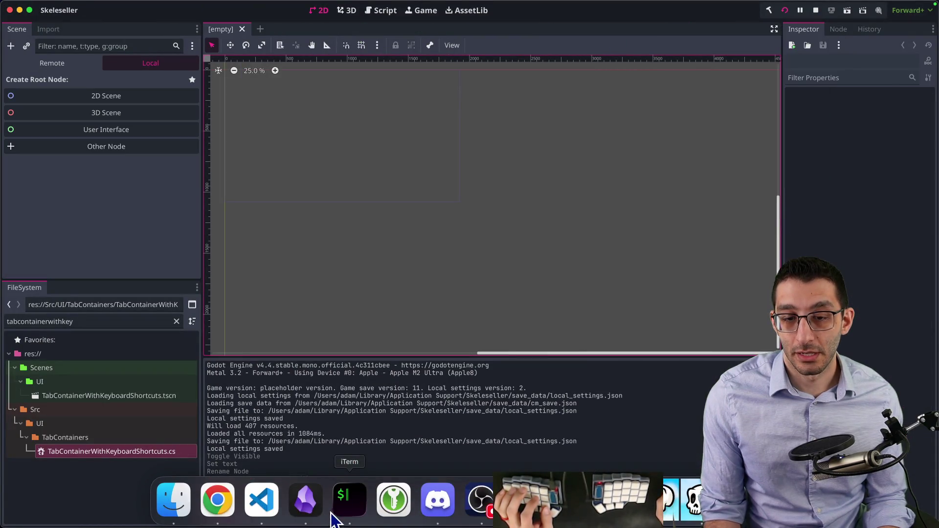
pyautogui.click(263, 499)
# Move the untracked TabContainerWithKeyboardShortcuts.tscn to the Trash and review the remaining diff
pyautogui.click(838, 113)
pyautogui.click(910, 113)
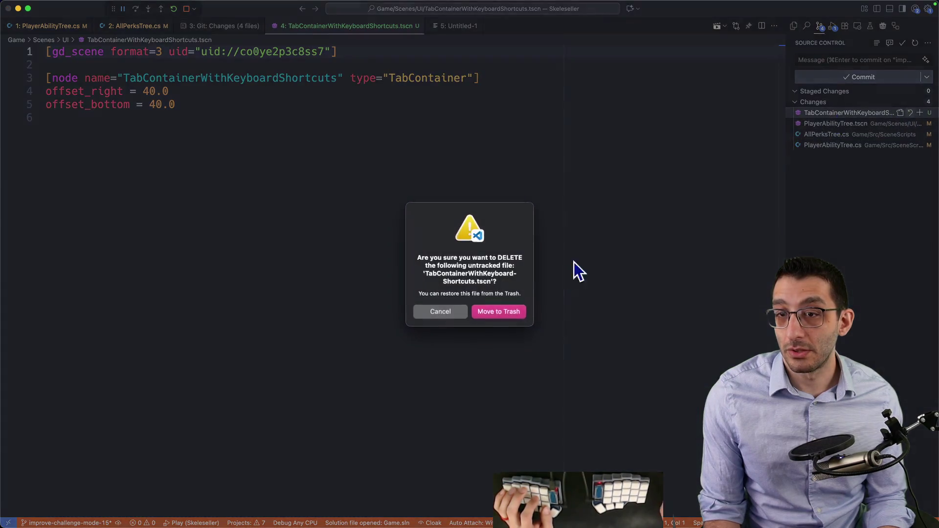
pyautogui.click(499, 314)
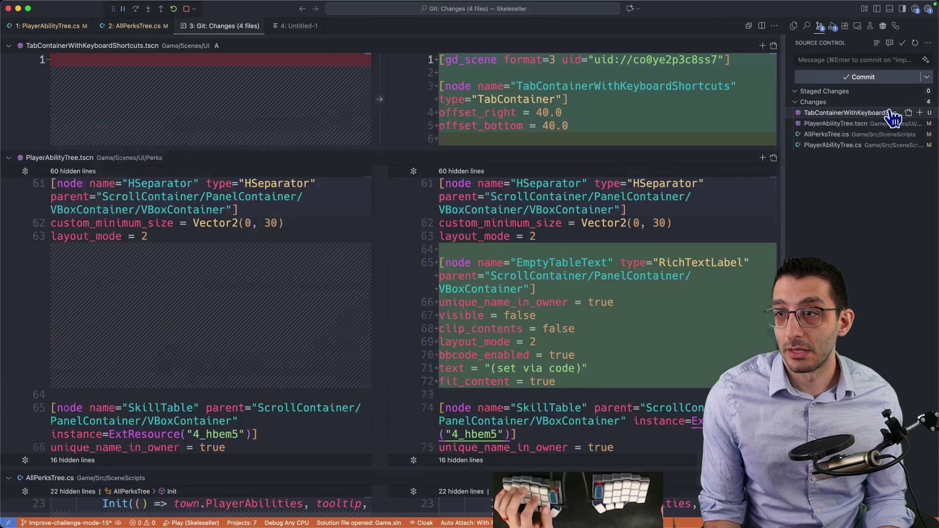
pyautogui.scroll(-10, 552, 188)
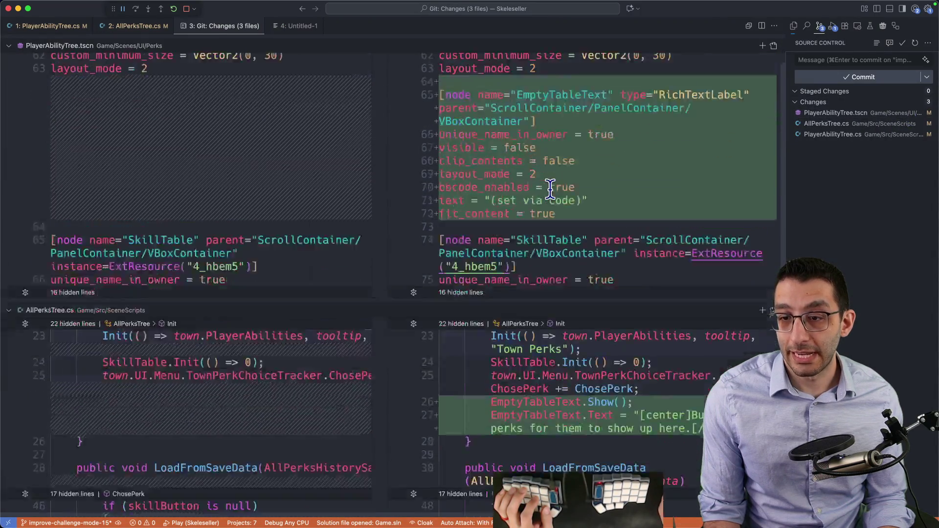
pyautogui.scroll(-3, 552, 190)
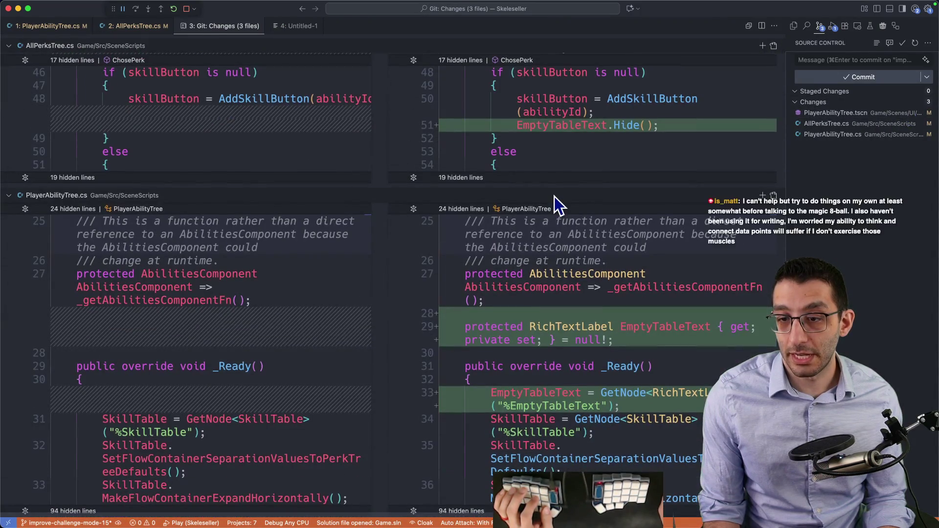
pyautogui.scroll(10, 579, 190)
pyautogui.click(828, 59)
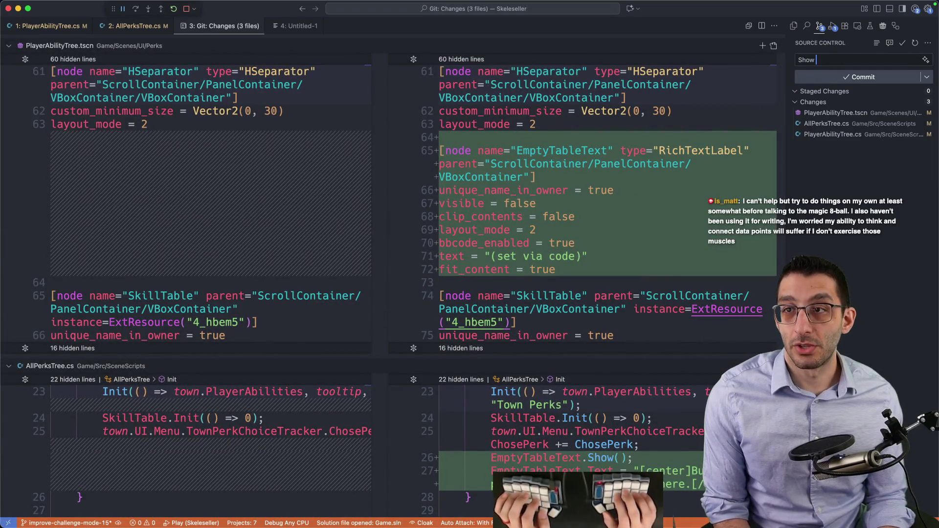
# Type the query 'non-ideal state software' into a new browser tab
pyautogui.press('super+Tab')
pyautogui.hotkey('ctrl', 't')
pyautogui.write('non-i')
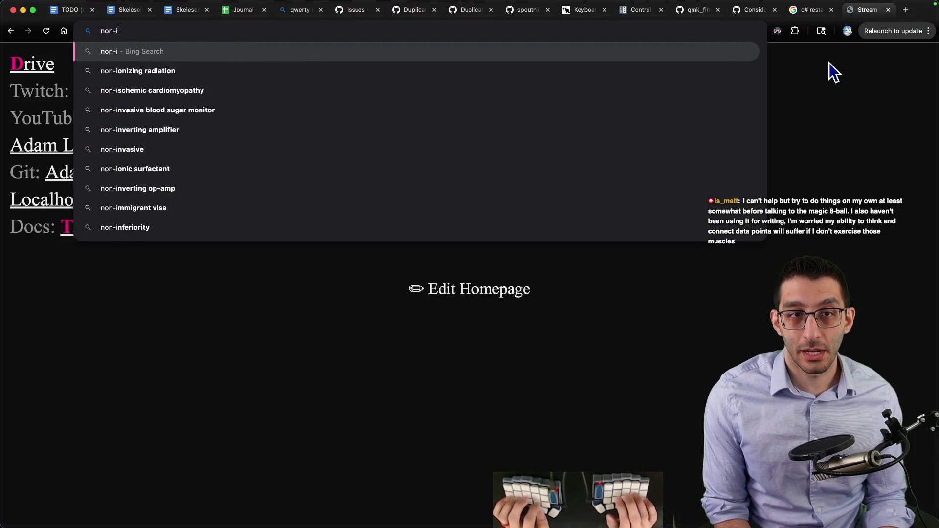
pyautogui.write('deal state ')
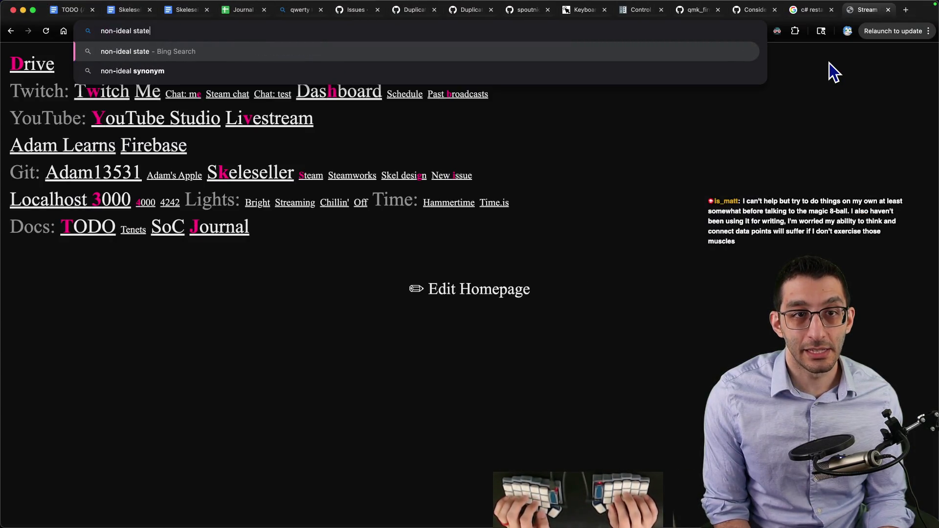
pyautogui.write('software')
# Search 'non-ideal state software', then rerun the same query on Google
pyautogui.press('Return')
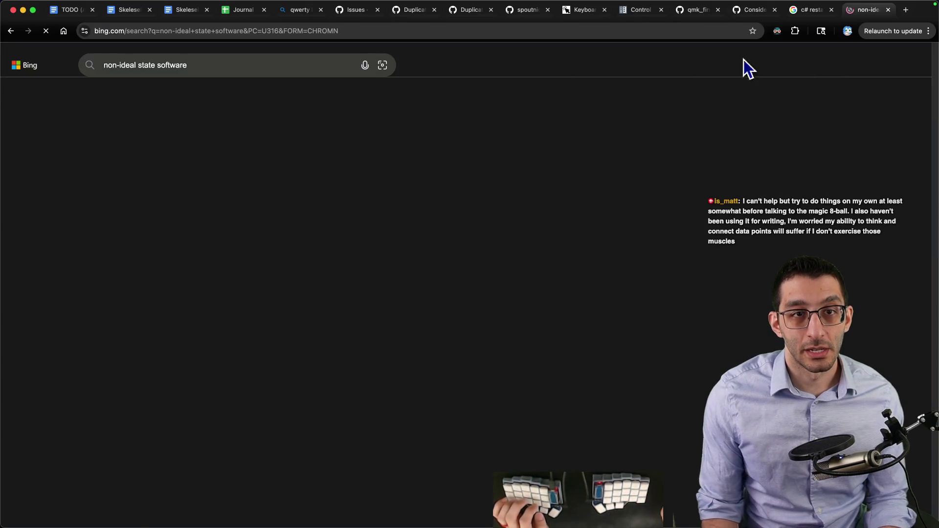
pyautogui.scroll(-5, 313, 166)
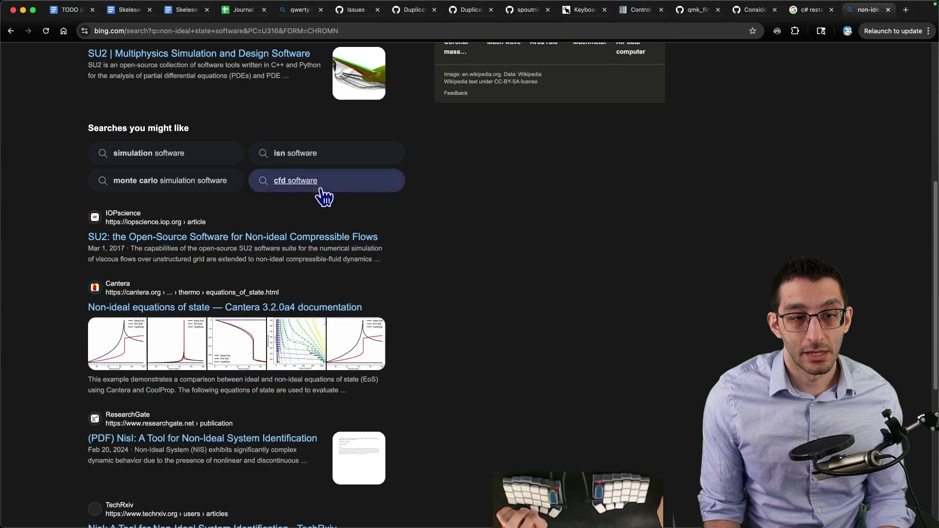
pyautogui.scroll(5, 319, 196)
pyautogui.click(195, 65)
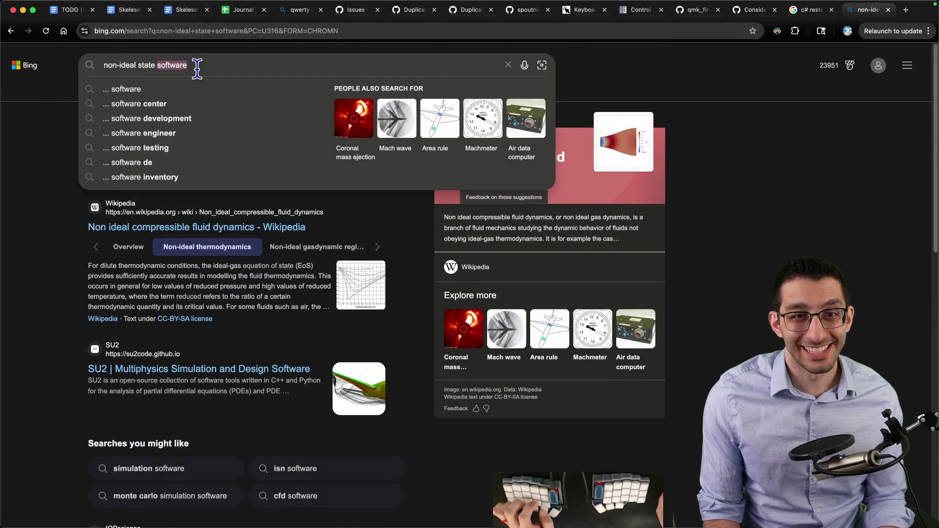
pyautogui.click(216, 31)
pyautogui.press('super+v')
pyautogui.press('Return')
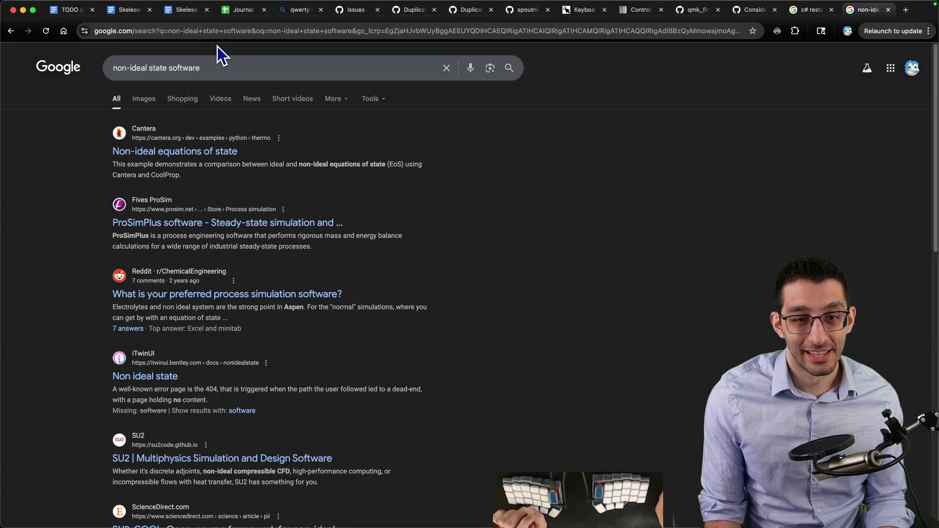
pyautogui.scroll(-5, 252, 87)
pyautogui.scroll(5, 324, 124)
pyautogui.press('super+Tab')
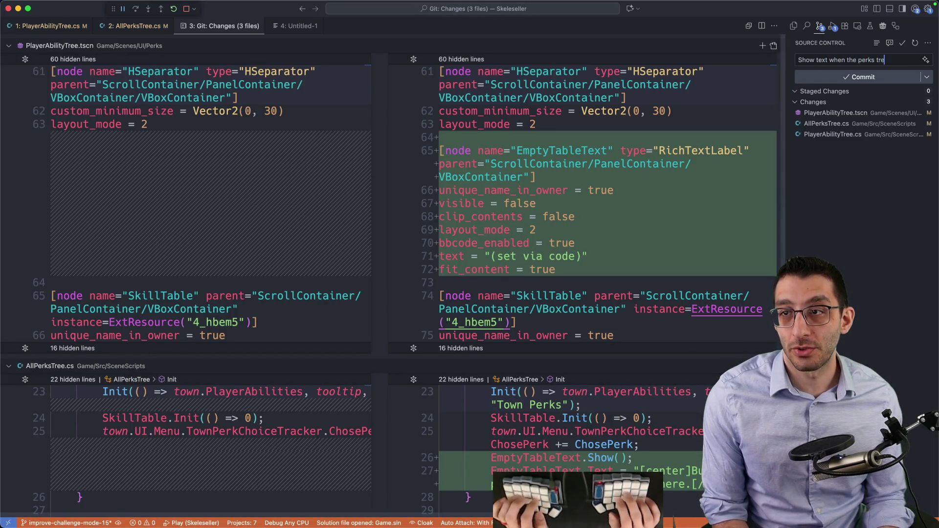
# Finish the message 'Show text when the perks tree is empty' and commit all changes, staging them
pyautogui.write('mpty')
pyautogui.press('Return')
pyautogui.press('Return')
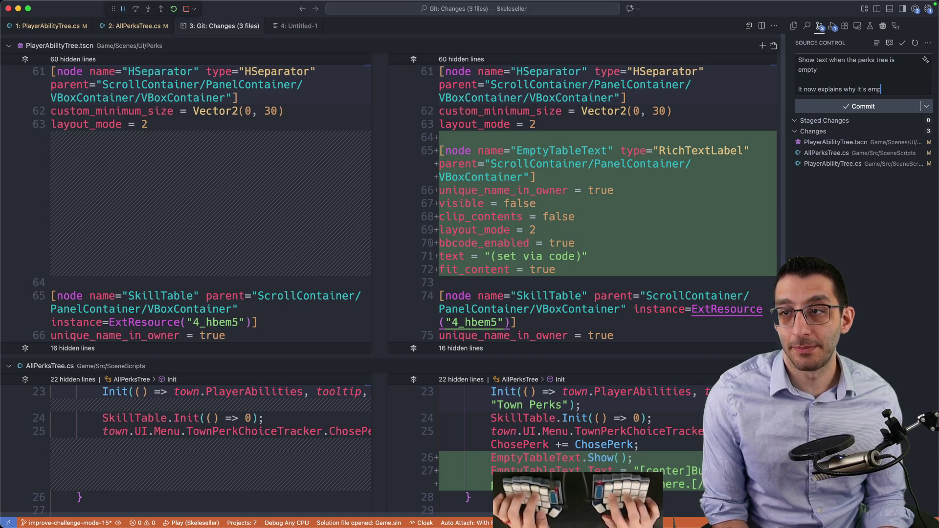
pyautogui.click(863, 106)
pyautogui.click(436, 283)
pyautogui.press('super+Tab')
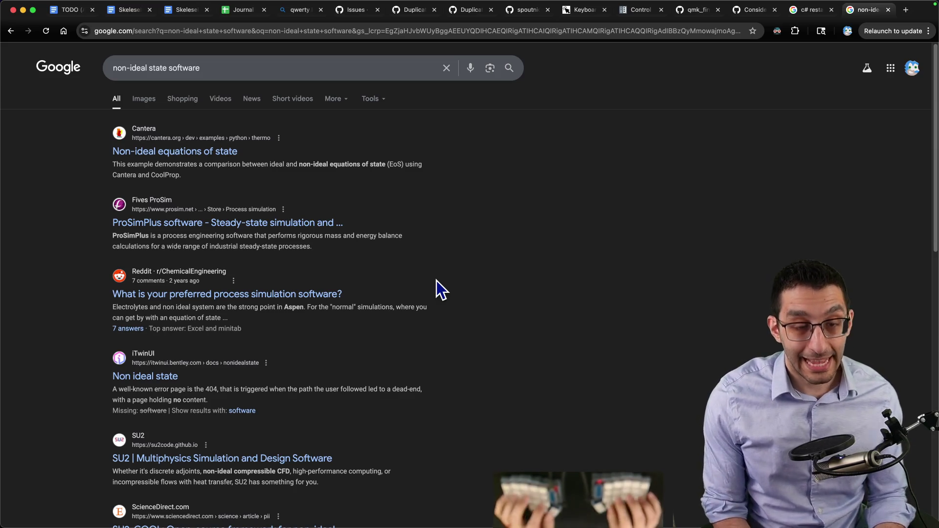
# Write 'I hate physical writing' with the indented sub-point 'pen/pencil + paper'
pyautogui.press('super+Tab')
pyautogui.write('I hate physical writing')
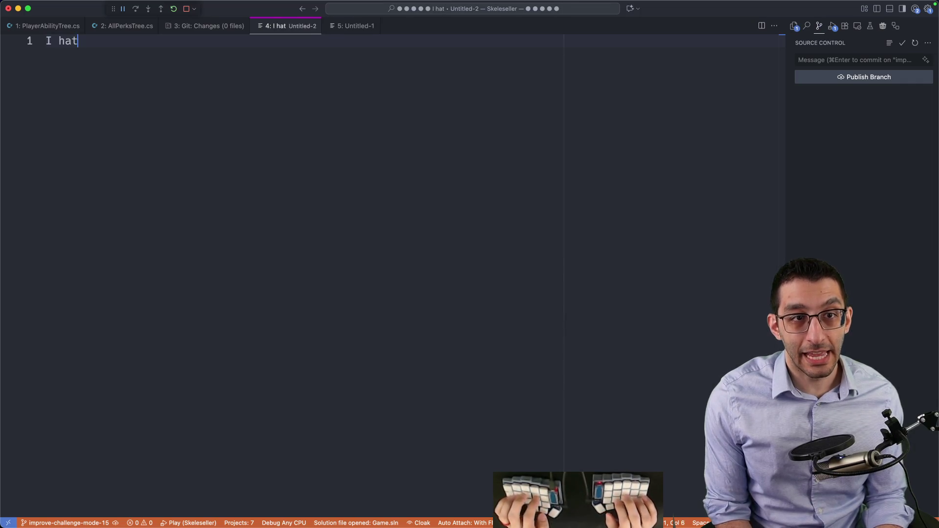
pyautogui.press('Return')
pyautogui.press('Tab')
pyautogui.write('p')
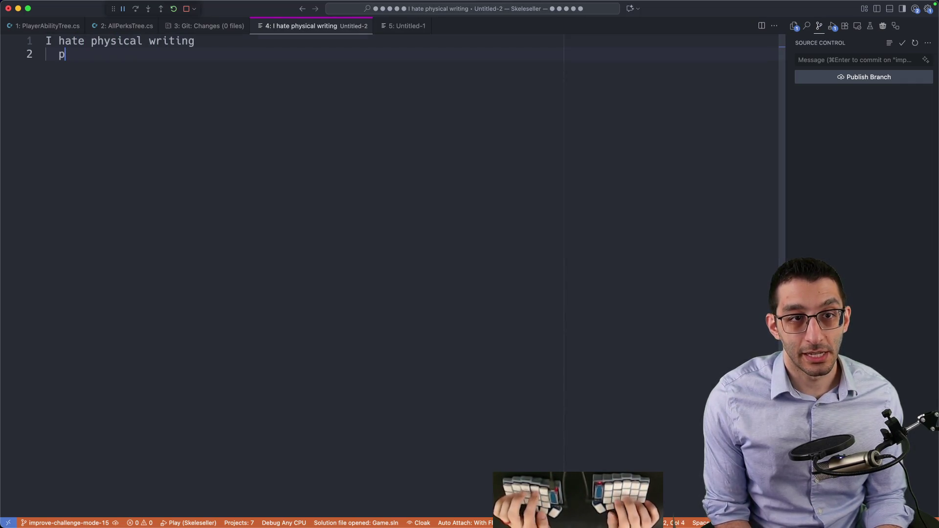
pyautogui.write('en/pencil + paper')
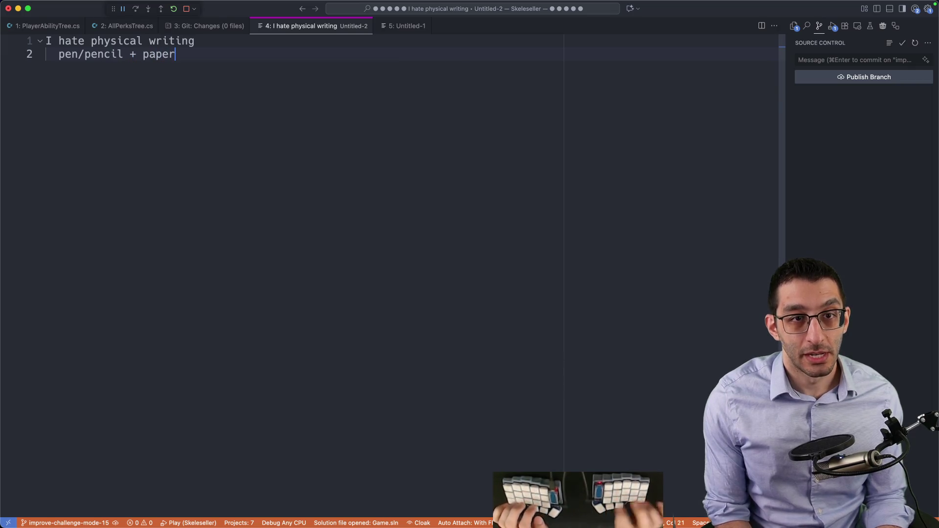
pyautogui.press('super+a')
pyautogui.click(448, 91)
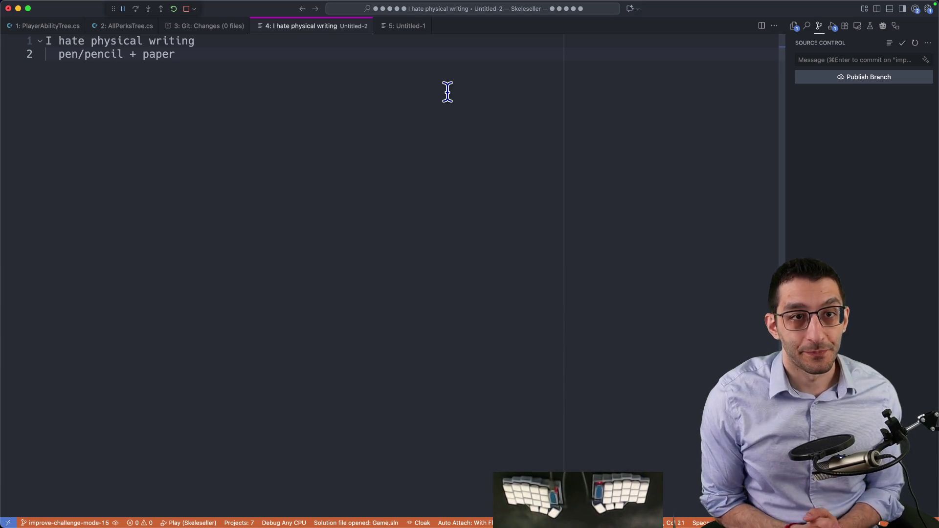
# Add a separate 'computers' note with the indented sub-point 'typing'
pyautogui.press('Return')
pyautogui.press('BackSpace')
pyautogui.press('Return')
pyautogui.write('computers')
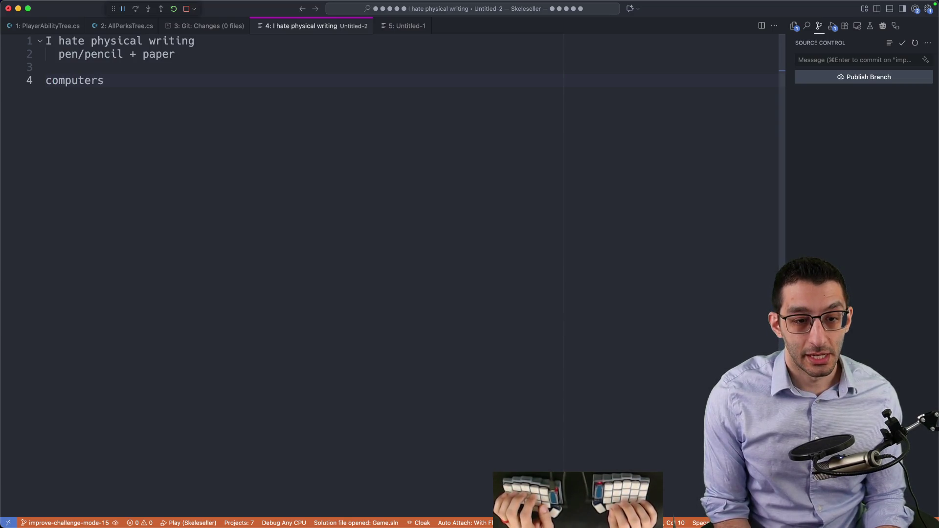
pyautogui.press('Return')
pyautogui.press('Tab')
pyautogui.write('typing')
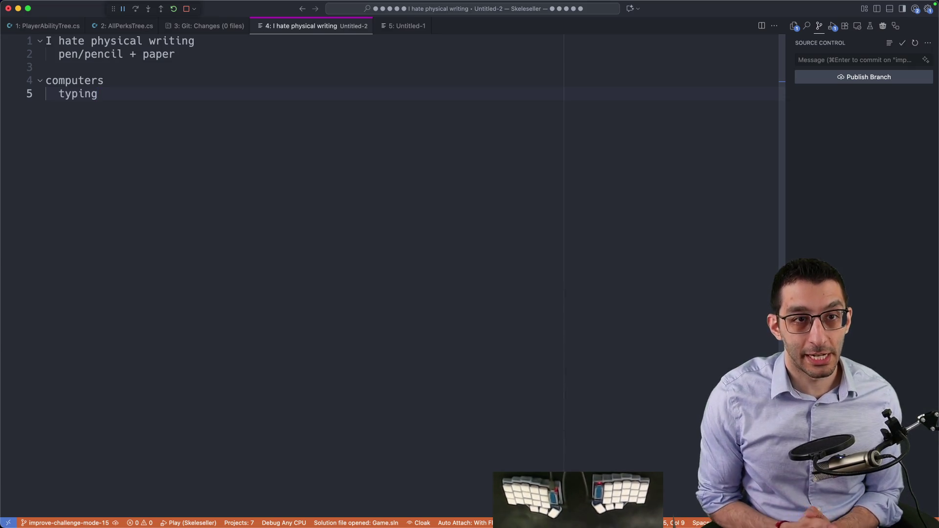
# Look over the first two note lines, then close the note without saving
pyautogui.moveTo(182, 54)
pyautogui.mouseDown()
pyautogui.moveTo(10, 51)
pyautogui.moveTo(8, 43)
pyautogui.mouseUp()
pyautogui.click(300, 59)
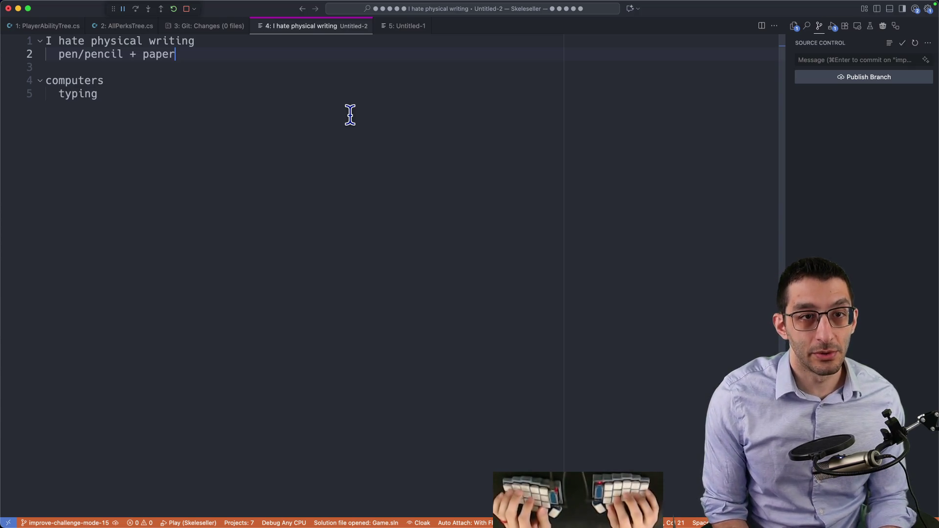
pyautogui.press('super+shift+Up')
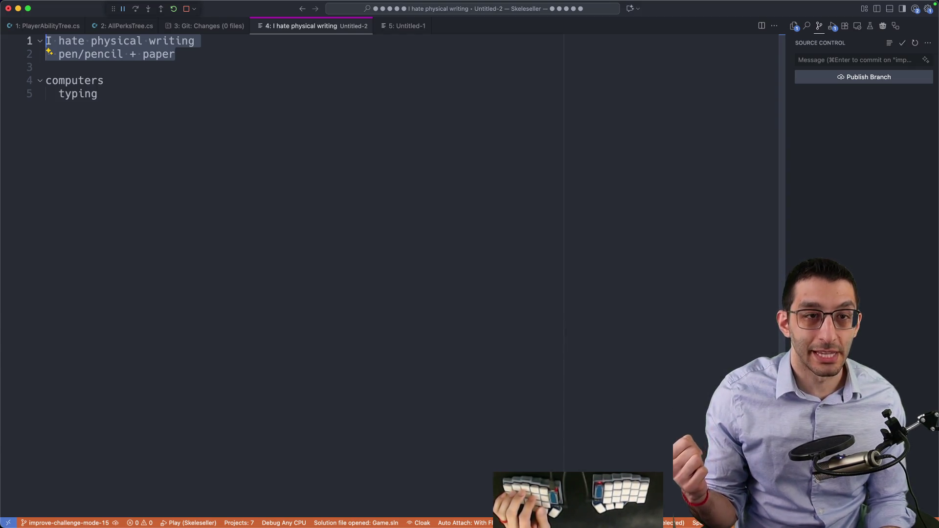
pyautogui.click(46, 67)
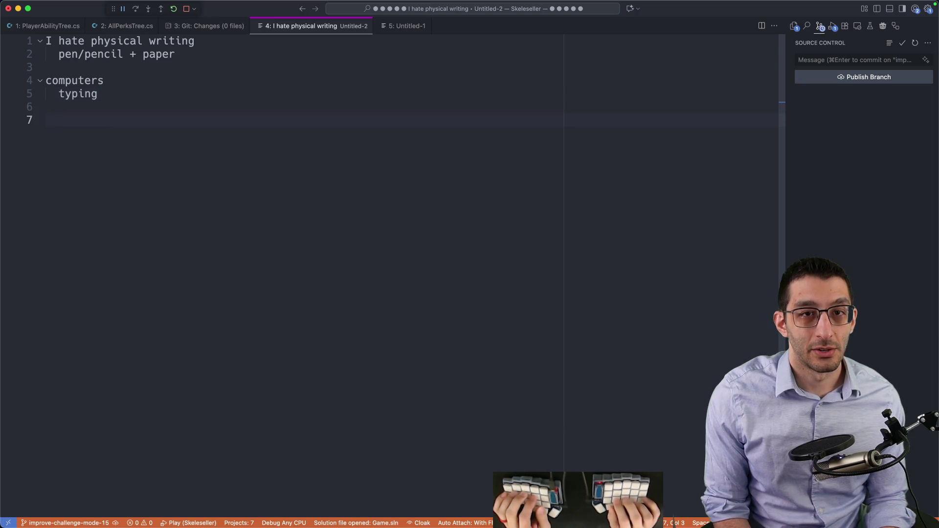
pyautogui.press('super+w')
pyautogui.press('super+d')
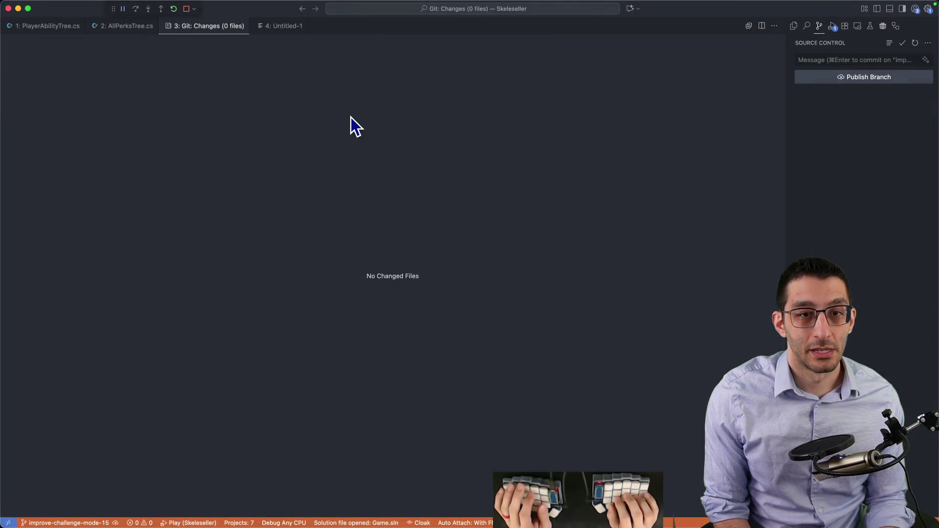
# Close PlayerAbilityTree.cs and every other editor tab, leaving the editor area empty
pyautogui.hotkey('ctrl', '1')
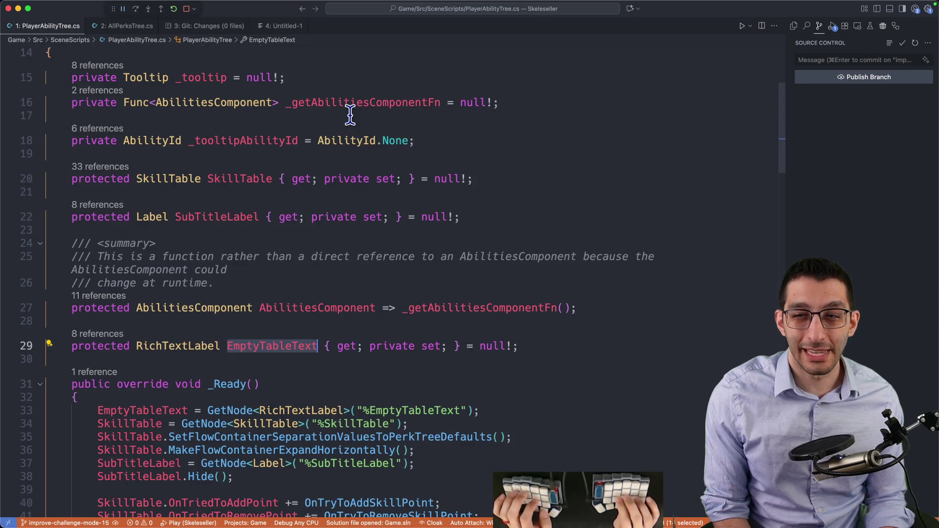
pyautogui.press('super+alt+t')
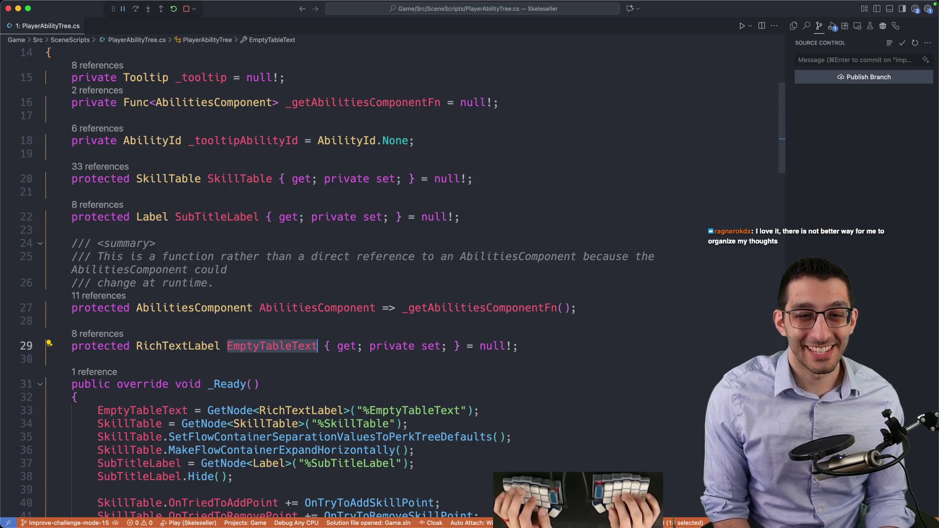
pyautogui.press('Escape')
pyautogui.press('super+w')
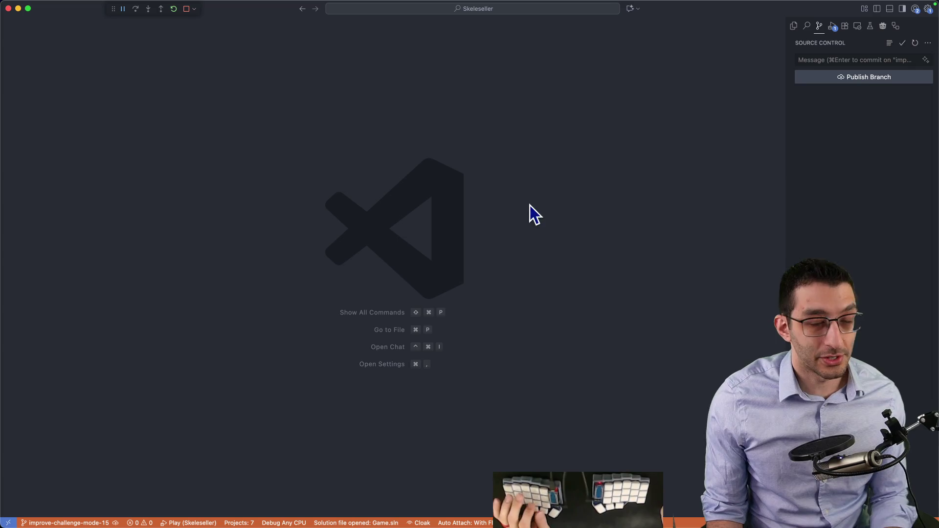
pyautogui.press('super+Tab')
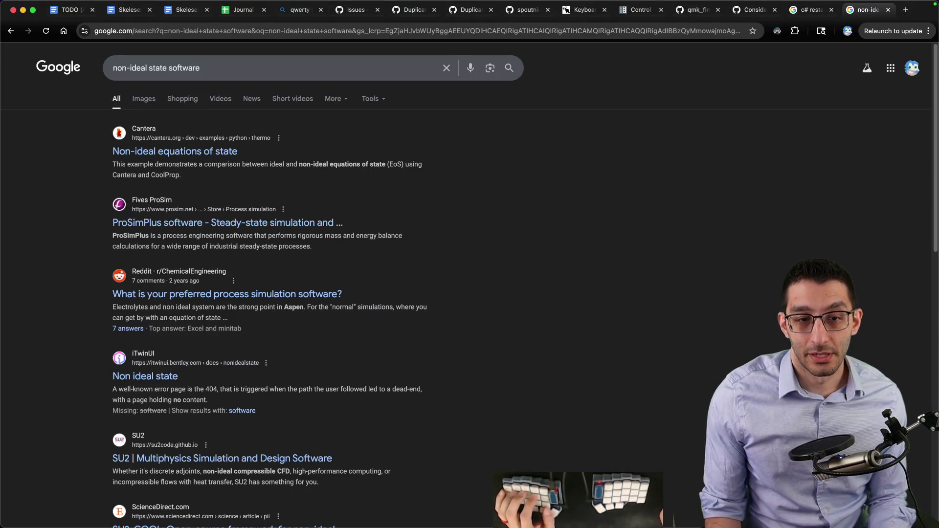
# Replace the Google query with 'cursive' and browse the image results
pyautogui.moveTo(224, 67); pyautogui.dragTo(84, 46)
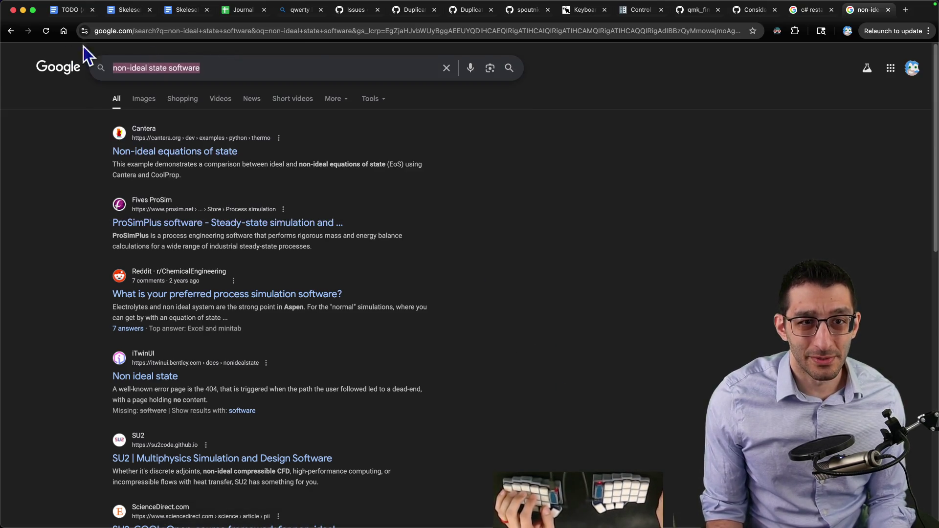
pyautogui.write('cursive')
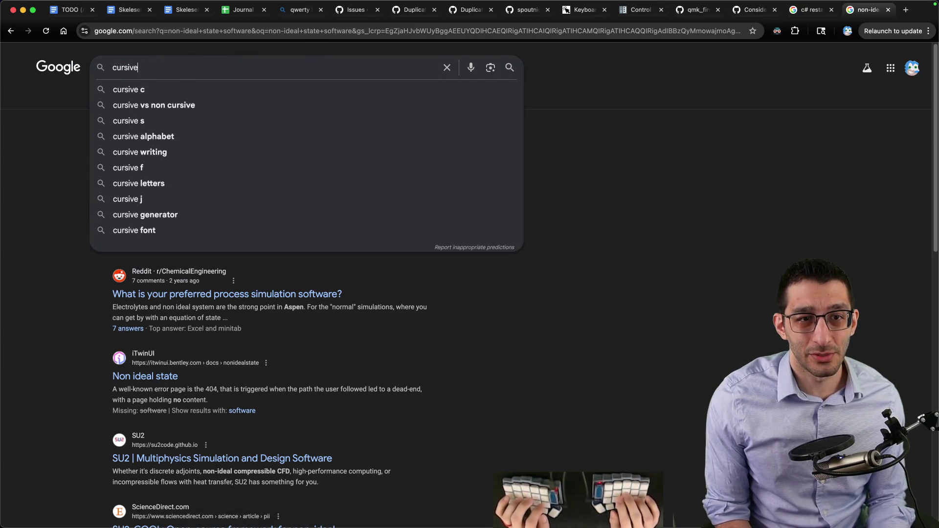
pyautogui.press('Return')
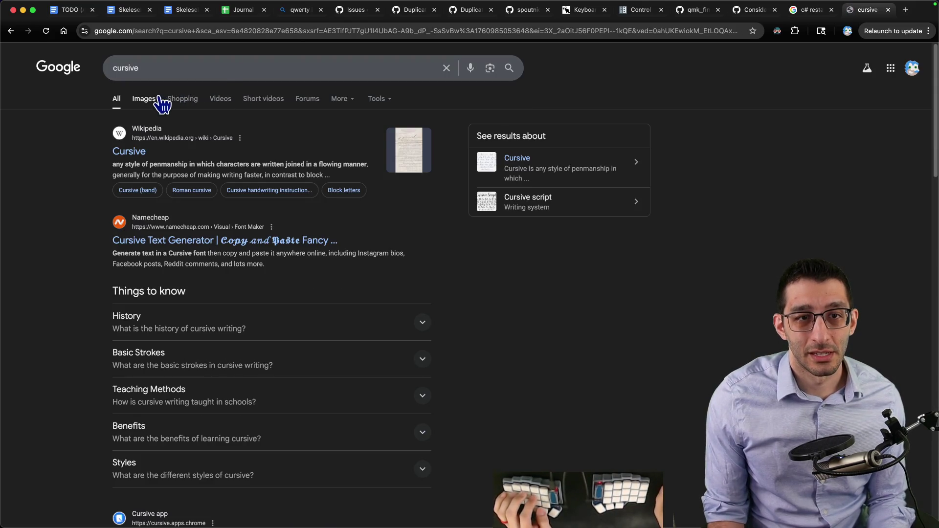
pyautogui.click(155, 99)
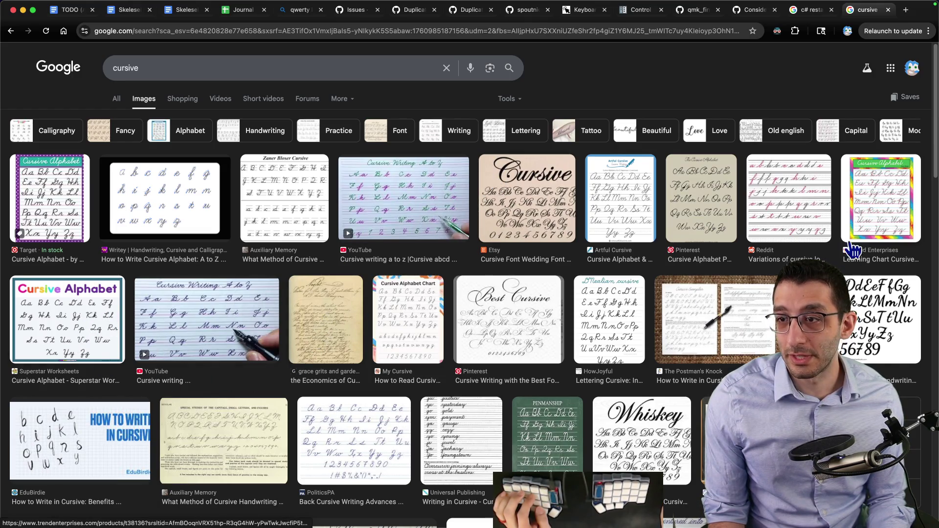
pyautogui.scroll(-2, 695, 233)
pyautogui.scroll(-2, 678, 229)
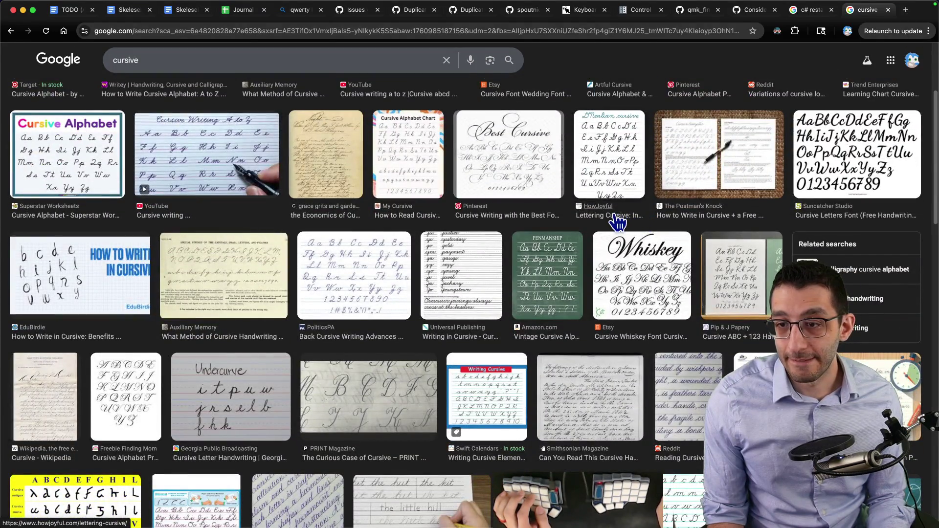
# Open the wikiHow cursive handwriting image in a new tab, then bring up the Skeleseller Challenge Mode doc
pyautogui.click(763, 391)
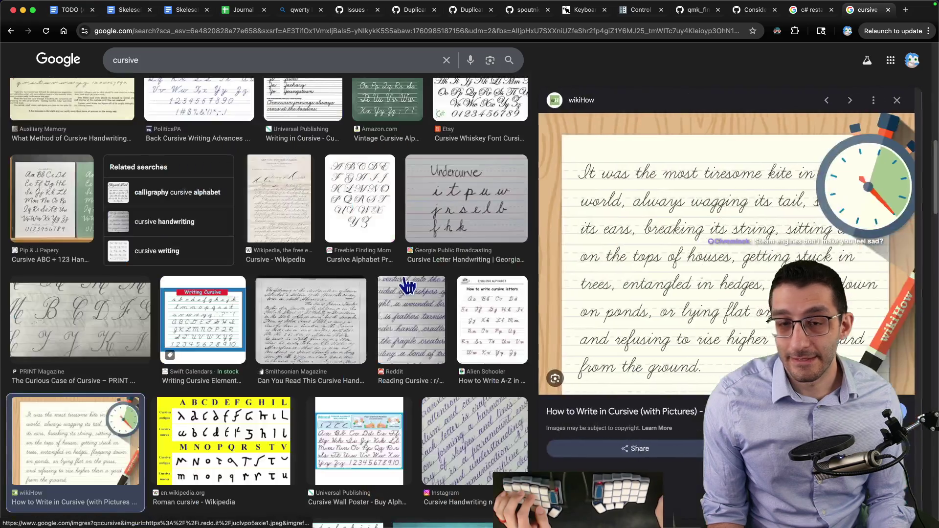
pyautogui.rightClick(703, 189)
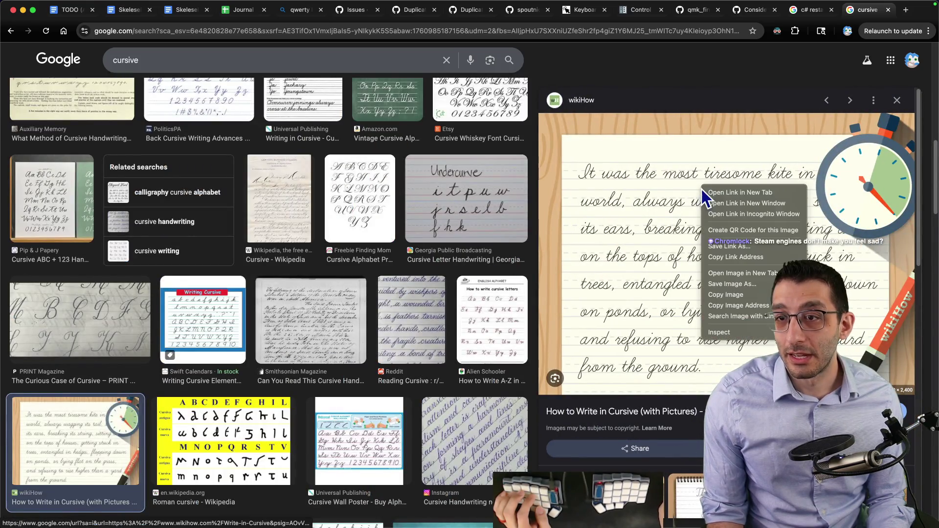
pyautogui.click(731, 272)
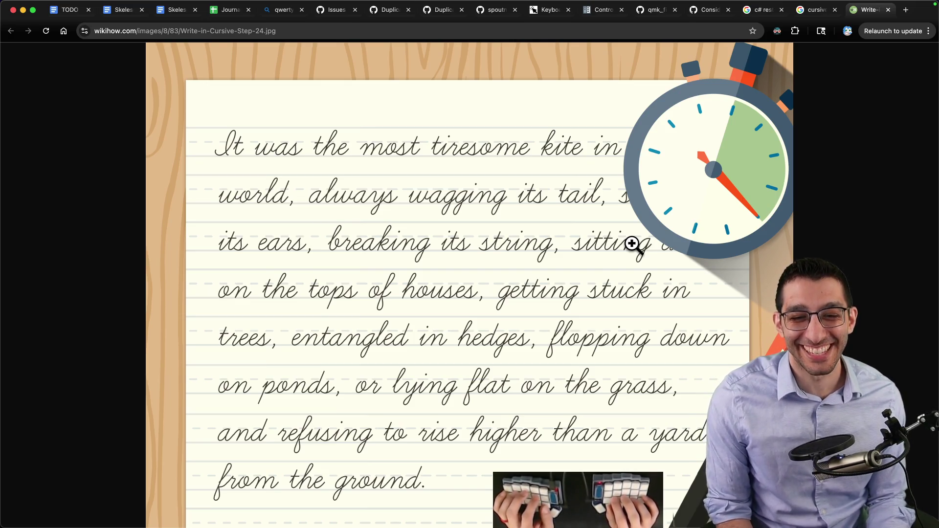
pyautogui.press('super+Tab')
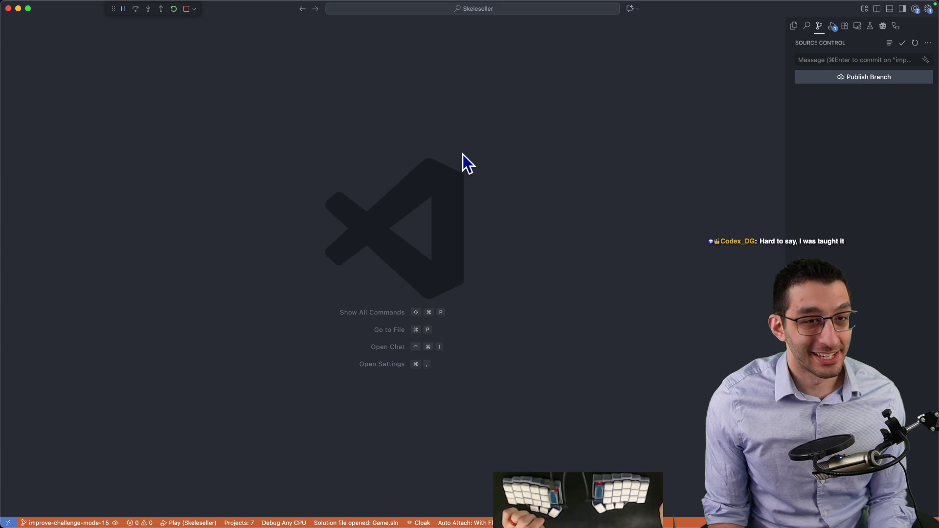
pyautogui.press('super+Tab')
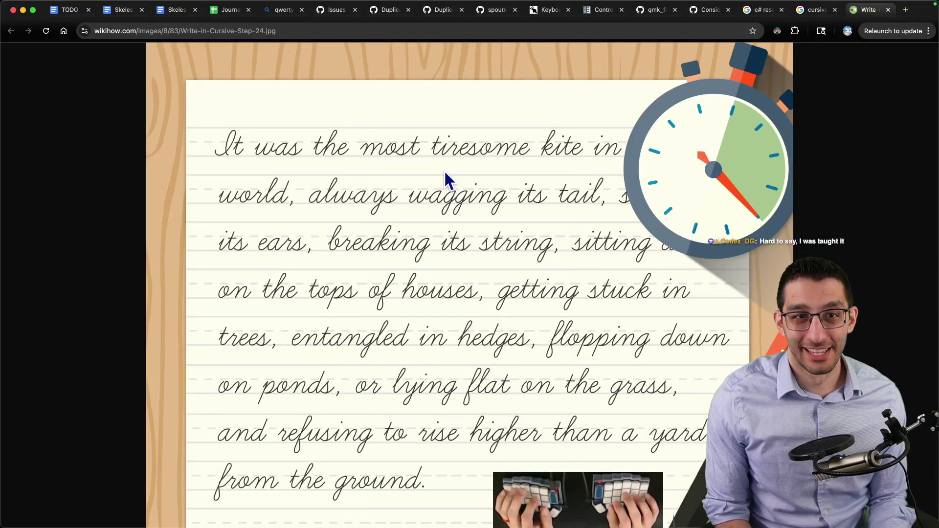
pyautogui.press('super+2')
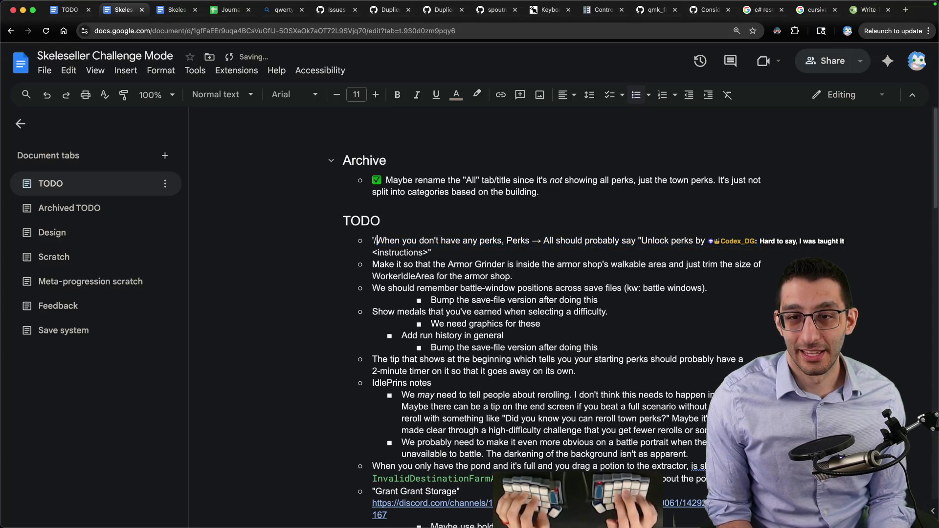
# Move the no-perks item into Archive with a ✅ prefix, select Armor Grinder, and close the wikiHow tab
pyautogui.hotkey('ctrl', 'shift', 'Up')
pyautogui.write('✅')
pyautogui.hotkey('alt', 'Up')
pyautogui.hotkey('alt', 'shift', 'Down')
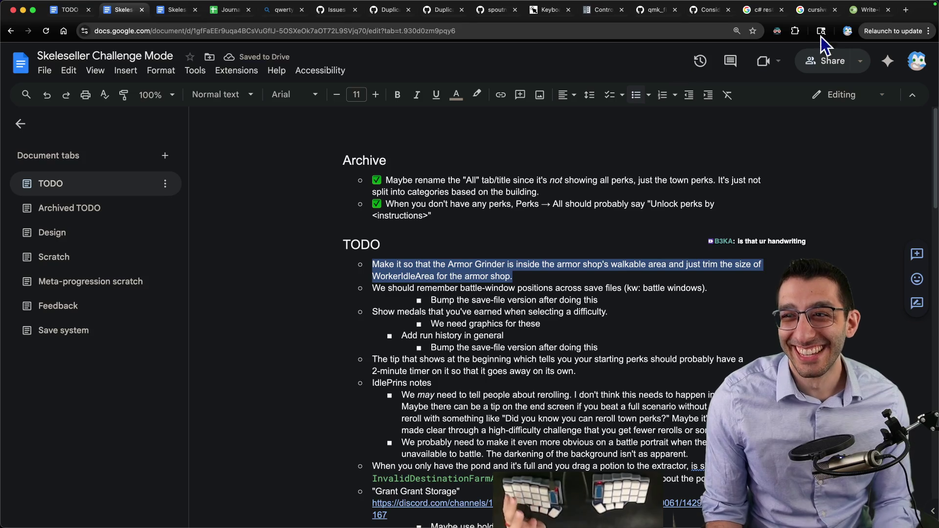
pyautogui.click(865, 10)
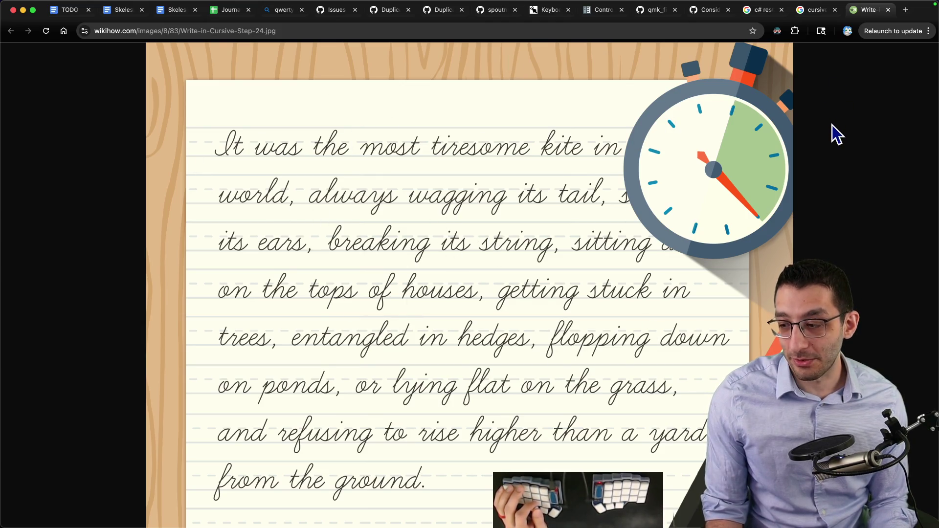
pyautogui.press('super+w')
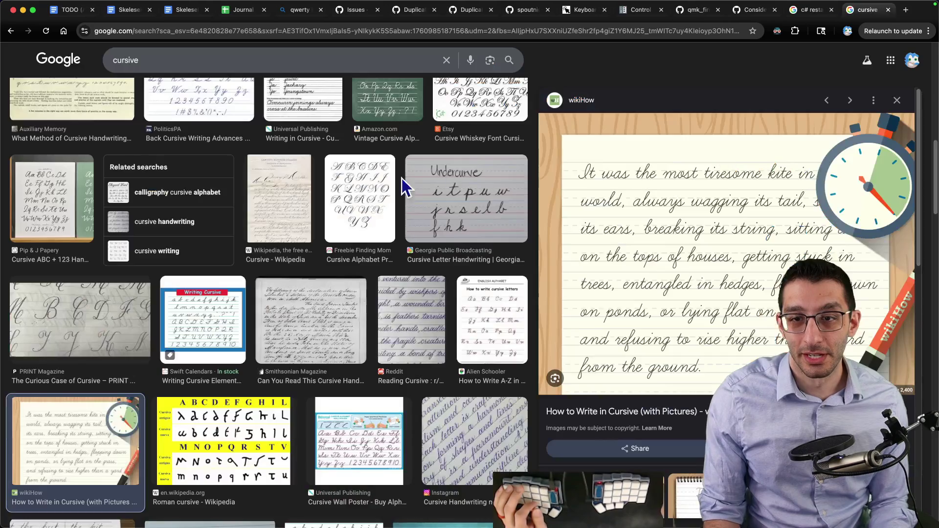
pyautogui.press('super+1')
pyautogui.press('super+Tab')
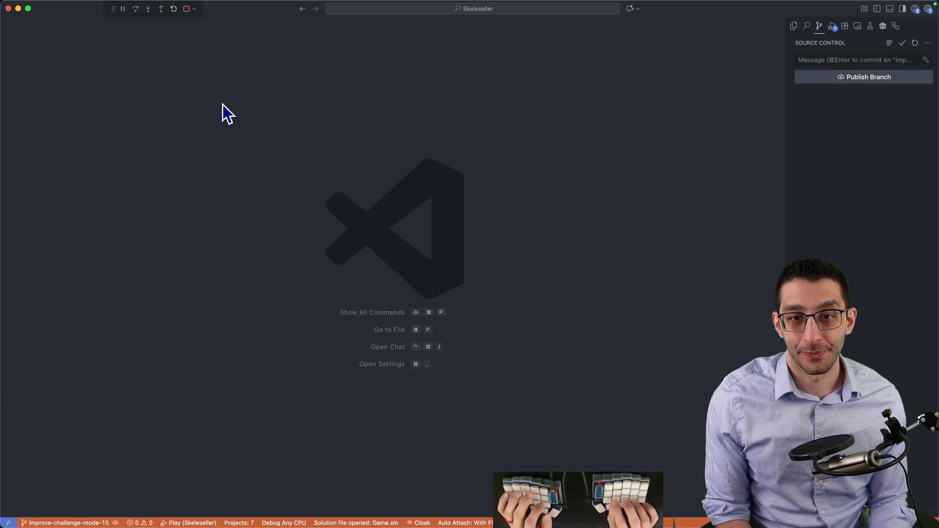
pyautogui.click(870, 77)
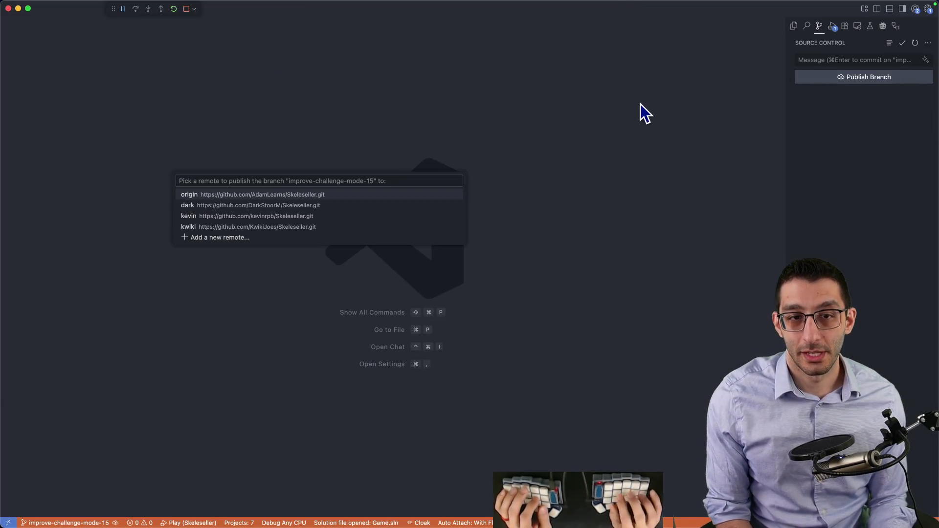
pyautogui.press('Return')
pyautogui.press('super+Tab')
pyautogui.press('super+2')
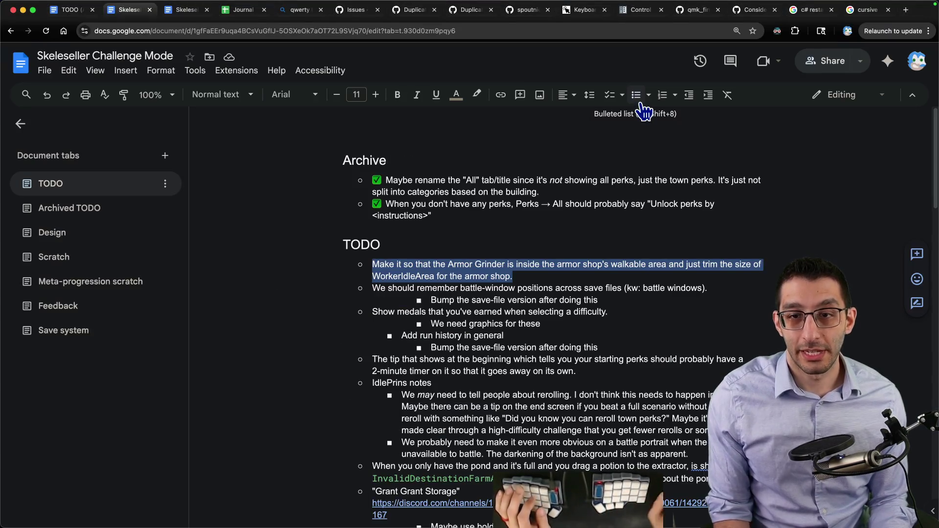
pyautogui.scroll(-2, 527, 162)
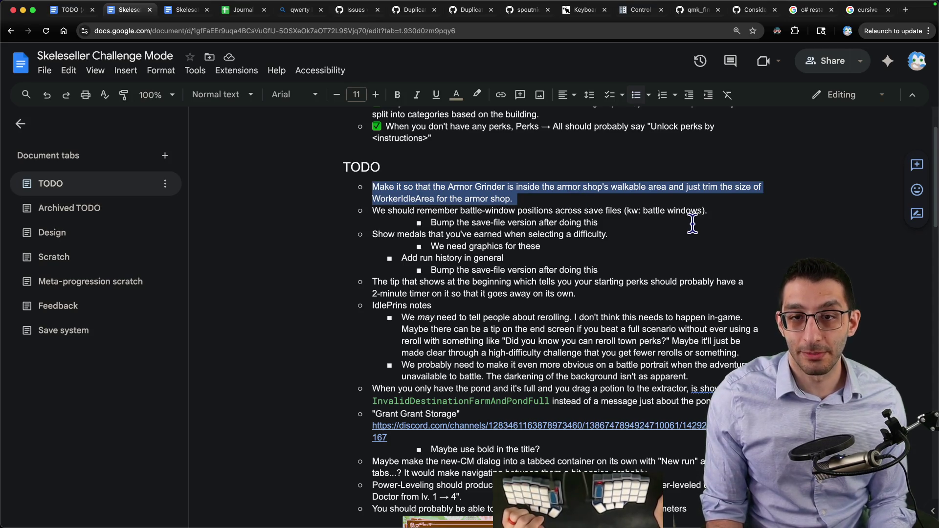
pyautogui.moveTo(611, 526)
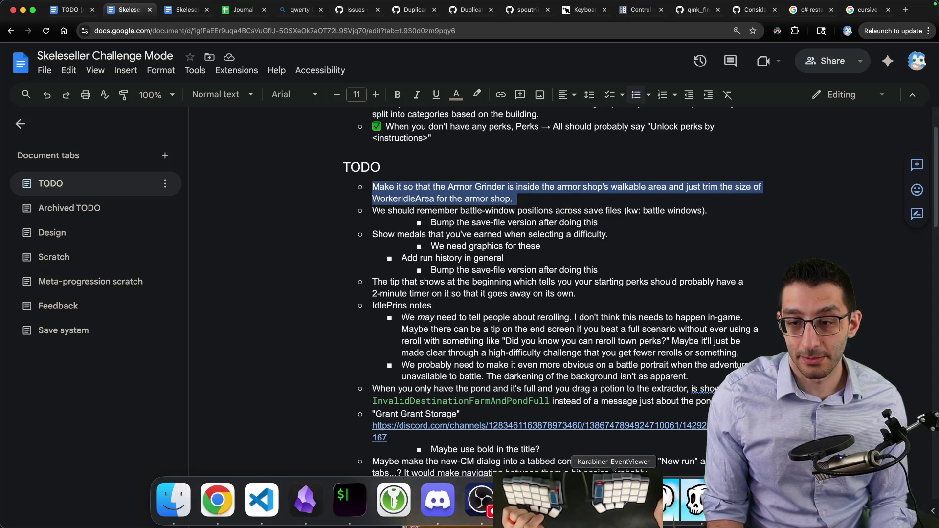
# Quit the running Skeleseller game from its pause menu and Dock icon, returning to Godot
pyautogui.click(685, 499)
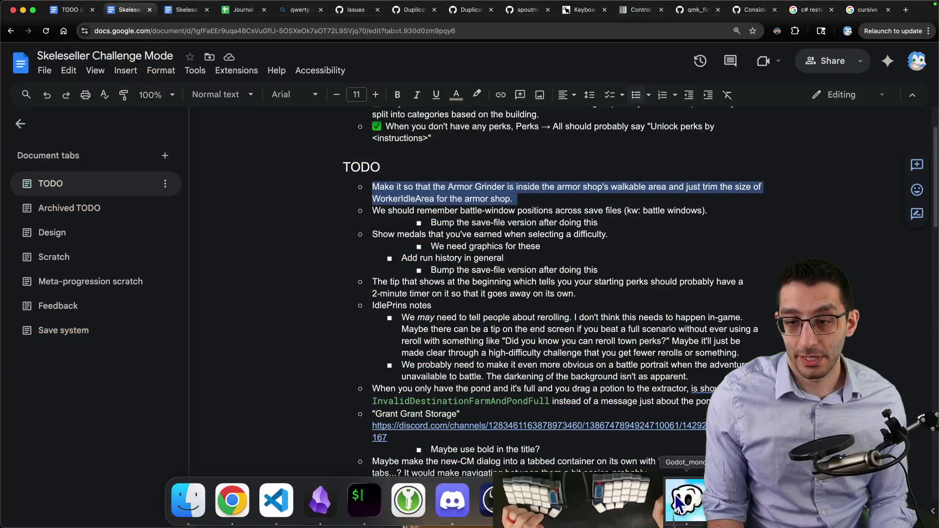
pyautogui.click(679, 502)
pyautogui.press('Escape')
pyautogui.press('Escape')
pyautogui.click(463, 391)
pyautogui.rightClick(678, 501)
pyautogui.click(666, 463)
pyautogui.click(614, 501)
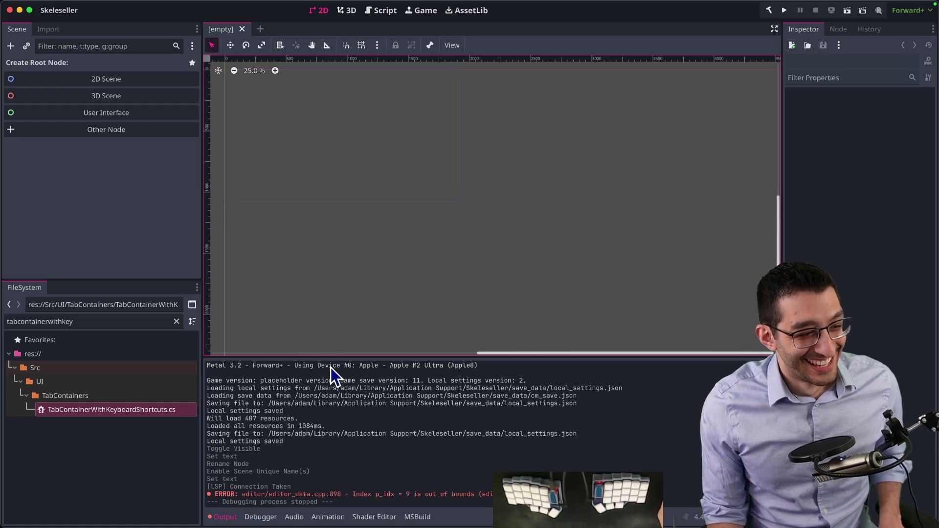
# Look over the Skeleseller TODO document before going back to the Godot editor
pyautogui.click(283, 499)
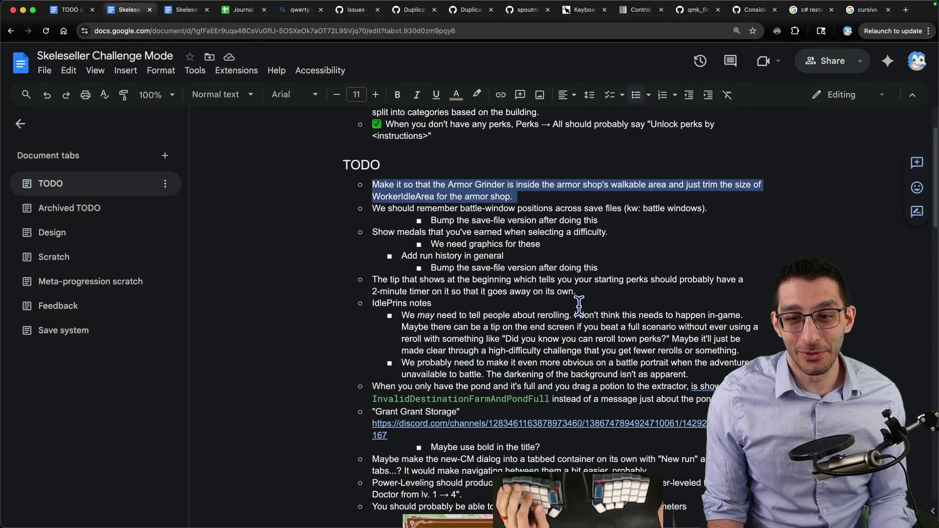
pyautogui.scroll(-1, 579, 305)
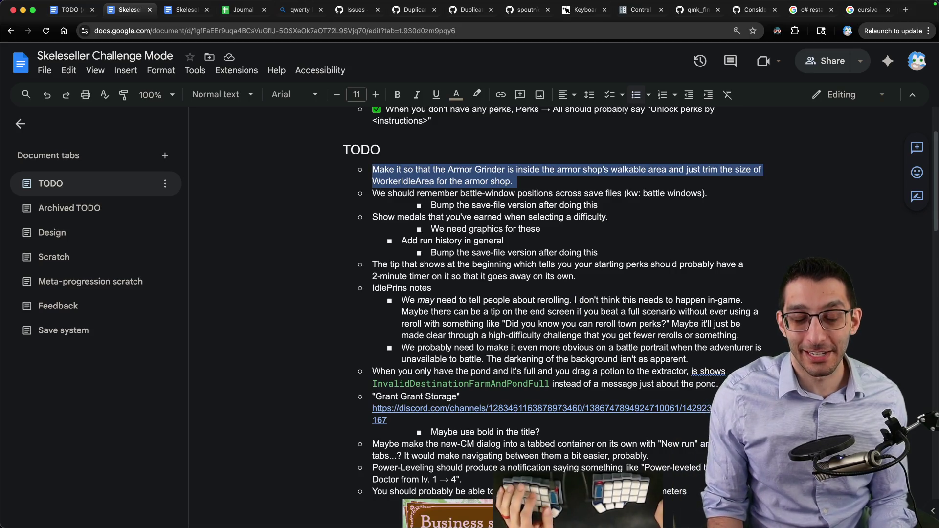
pyautogui.moveTo(591, 504)
pyautogui.press('super+Tab')
# Open TownScene.tscn through the quick scene search
pyautogui.press('super+shift+o')
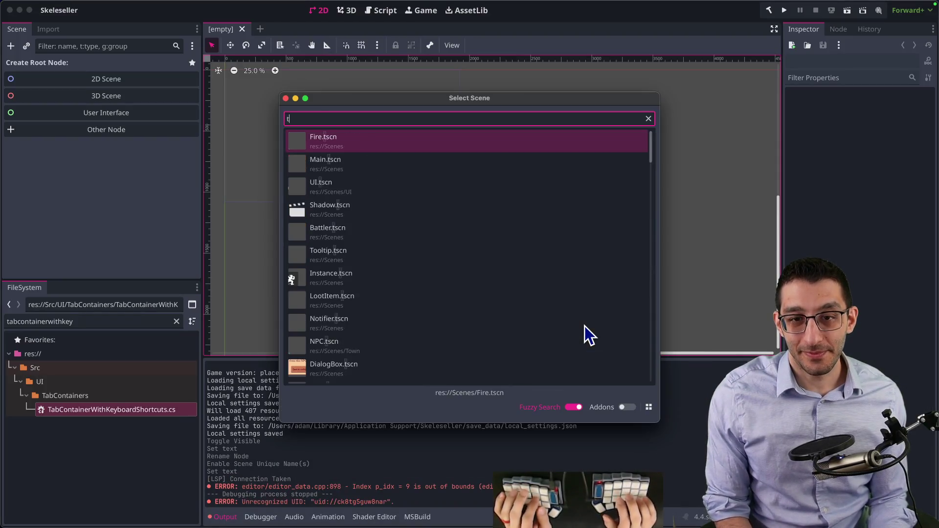
pyautogui.write('townscene')
pyautogui.press('Return')
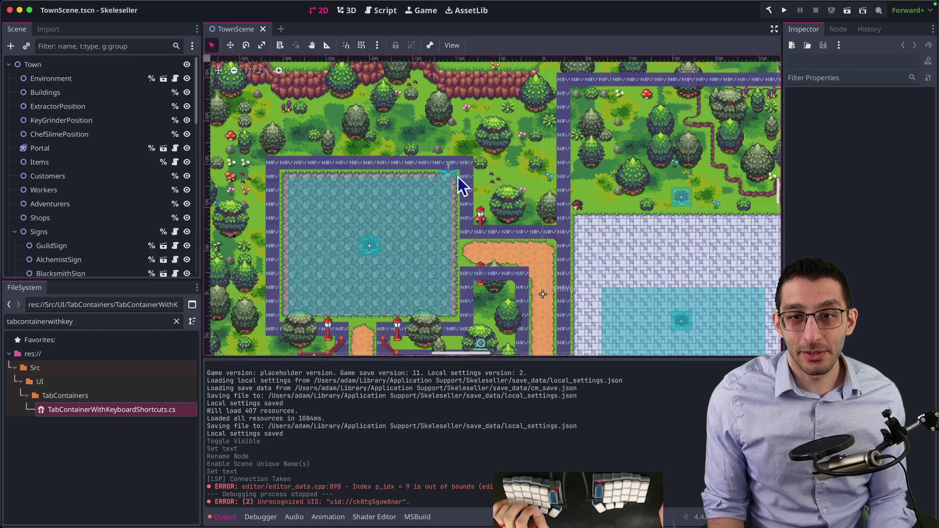
pyautogui.scroll(3, 492, 168)
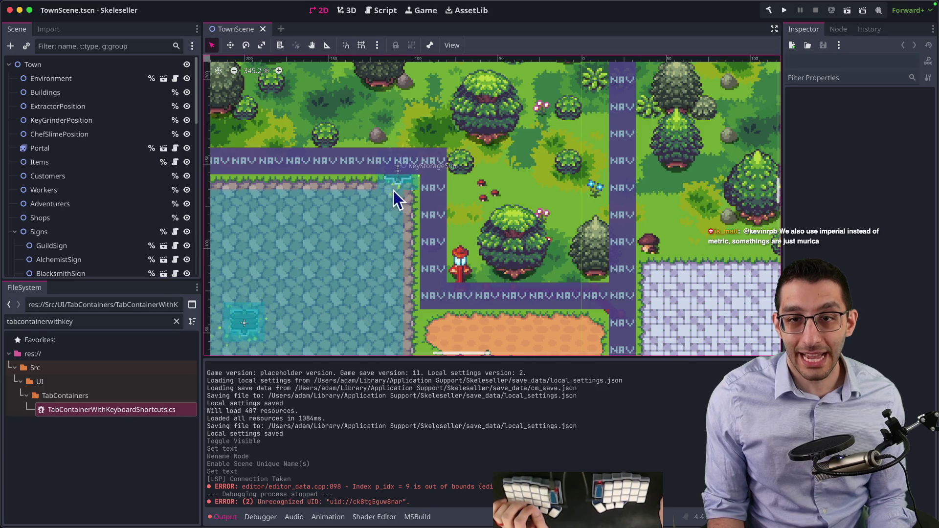
pyautogui.scroll(-3, 433, 178)
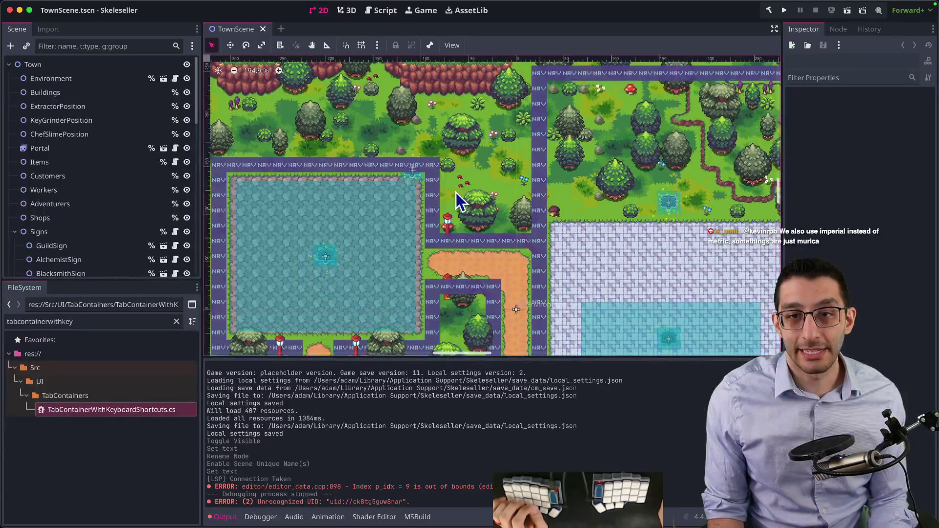
pyautogui.scroll(-2, 460, 201)
pyautogui.scroll(-5, 106, 240)
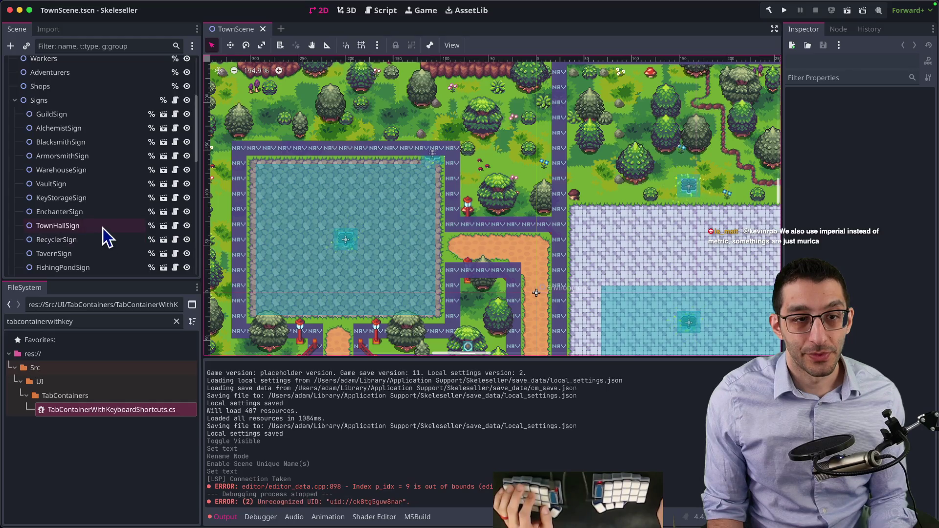
pyautogui.scroll(-2, 103, 228)
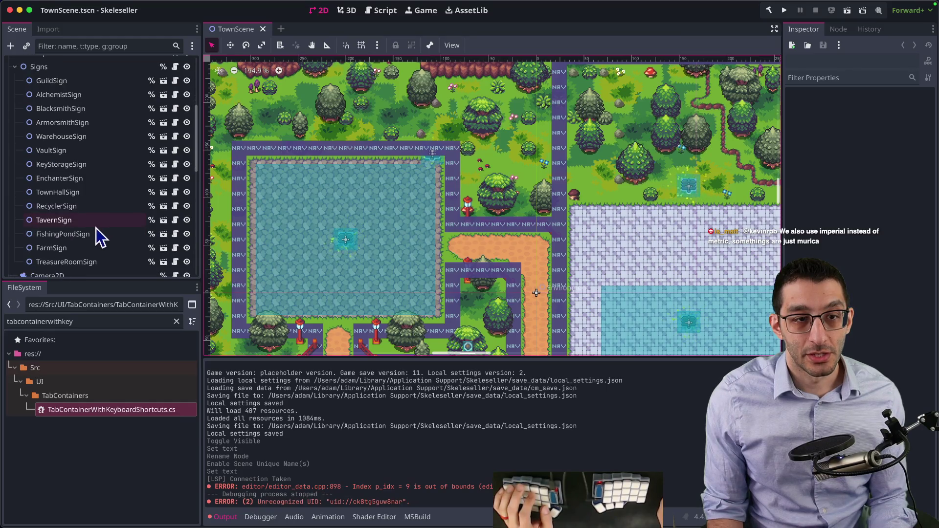
# Nudge the KeyStorageSign node to (-120, -125) and save the town scene
pyautogui.click(80, 166)
pyautogui.press('w')
pyautogui.moveTo(494, 180); pyautogui.dragTo(483, 200)
pyautogui.hotkey('ctrl', 's')
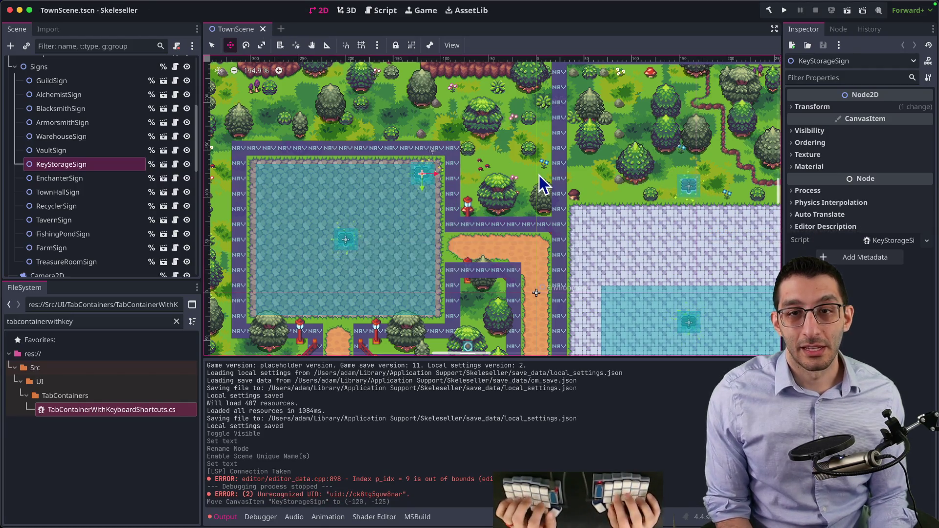
pyautogui.press('super+Tab')
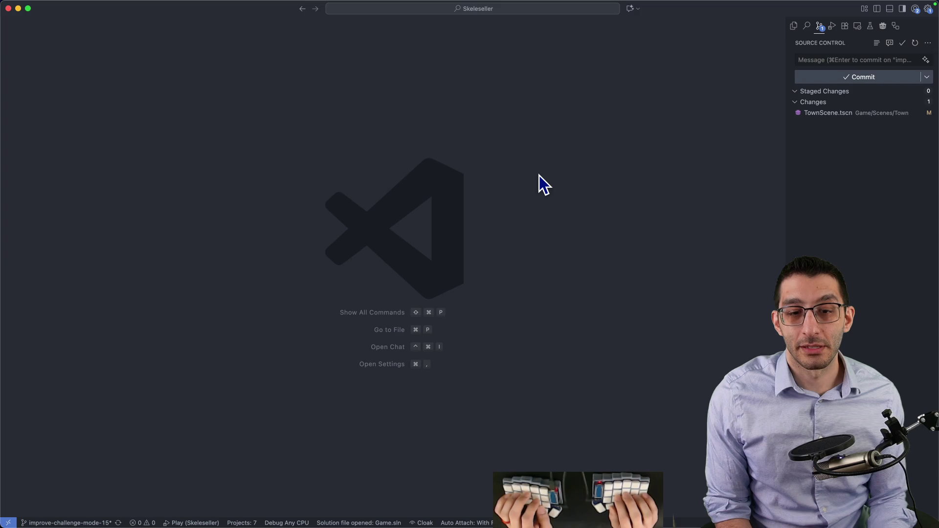
# Open Town.cs and find the KeyStorage code, comparing it with the scene in Godot
pyautogui.press('super+p')
pyautogui.write('Town')
pyautogui.press('Return')
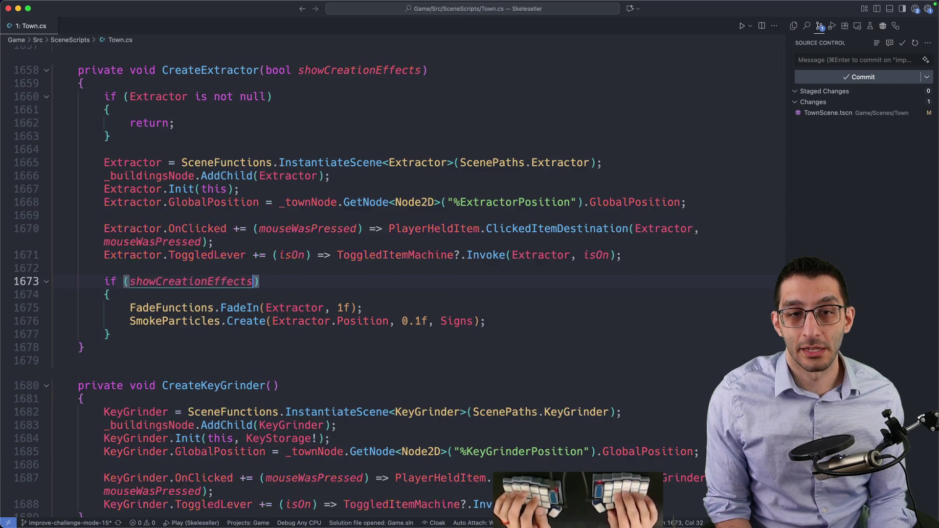
pyautogui.press('super+f')
pyautogui.write('keystorage')
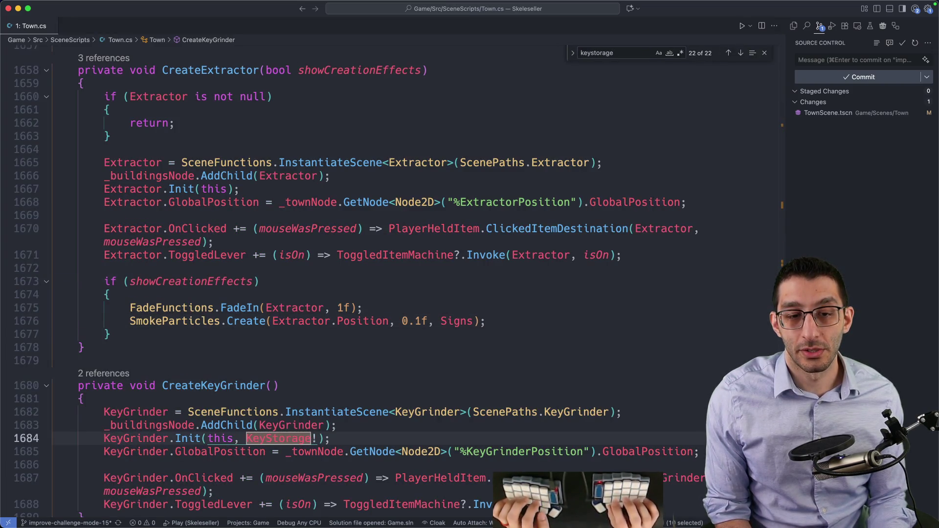
pyautogui.press('Escape')
pyautogui.scroll(-5, 513, 170)
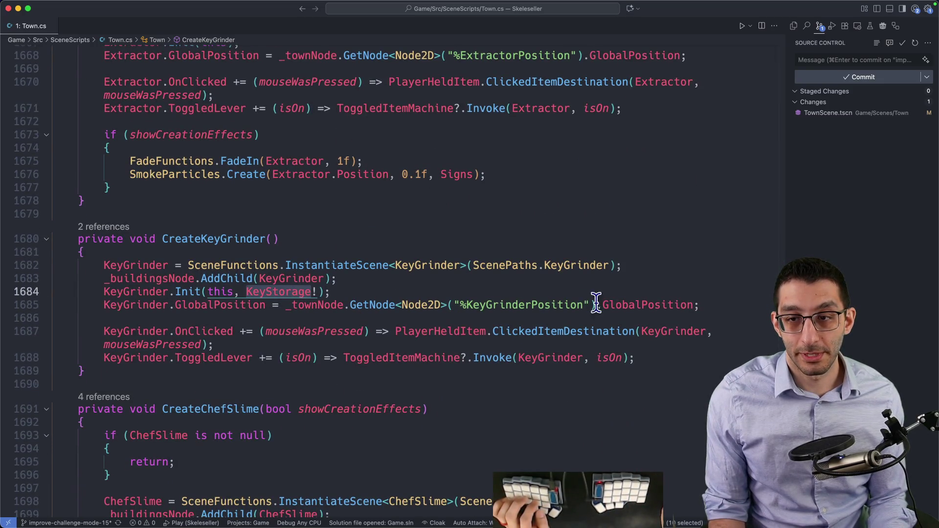
pyautogui.click(626, 507)
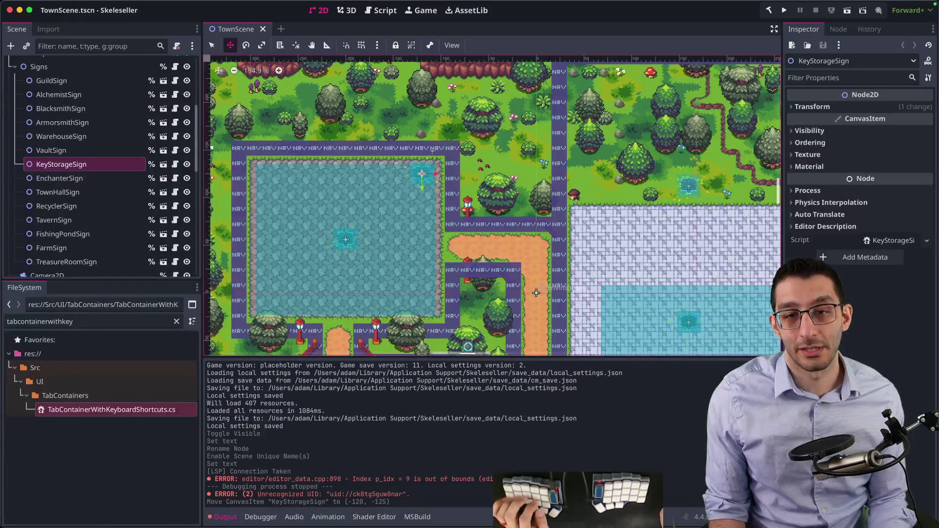
pyautogui.click(327, 504)
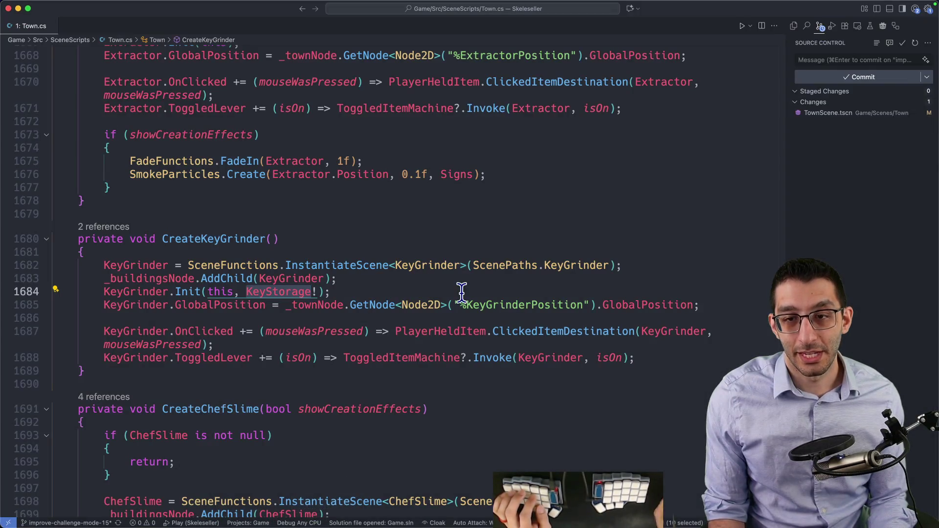
# Open Signs.cs and select the KeyStorageSign property name
pyautogui.press('super+t')
pyautogui.press('Return')
pyautogui.press('super+f')
pyautogui.write('key')
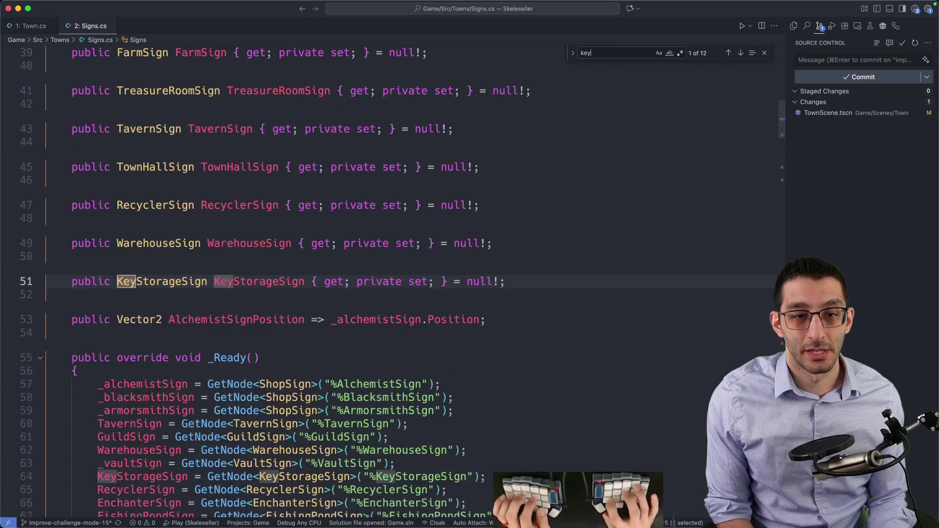
pyautogui.press('Escape')
pyautogui.doubleClick(260, 281)
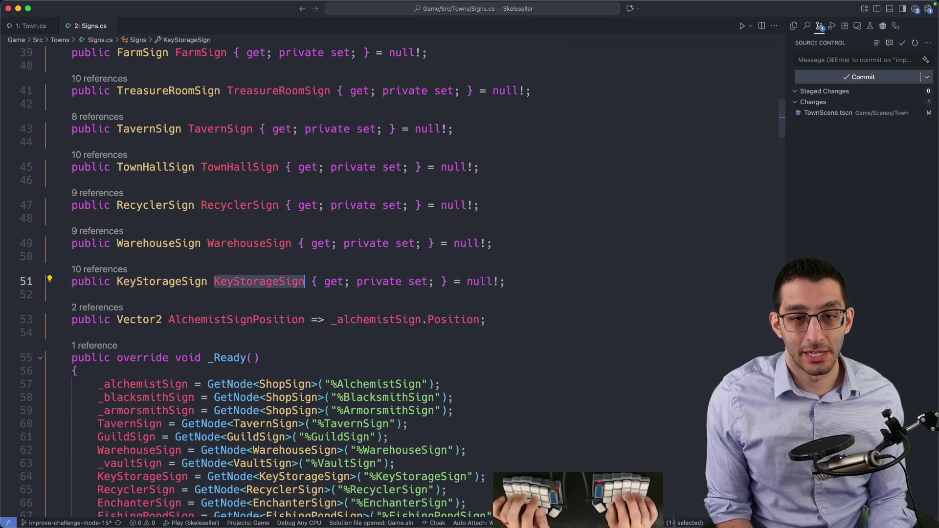
# Rewrite line 1685 of Town.cs to use Signs.KeyStorageSign.GlobalPosition instead of KeyGrinderPosition
pyautogui.hotkey('ctrl', '1')
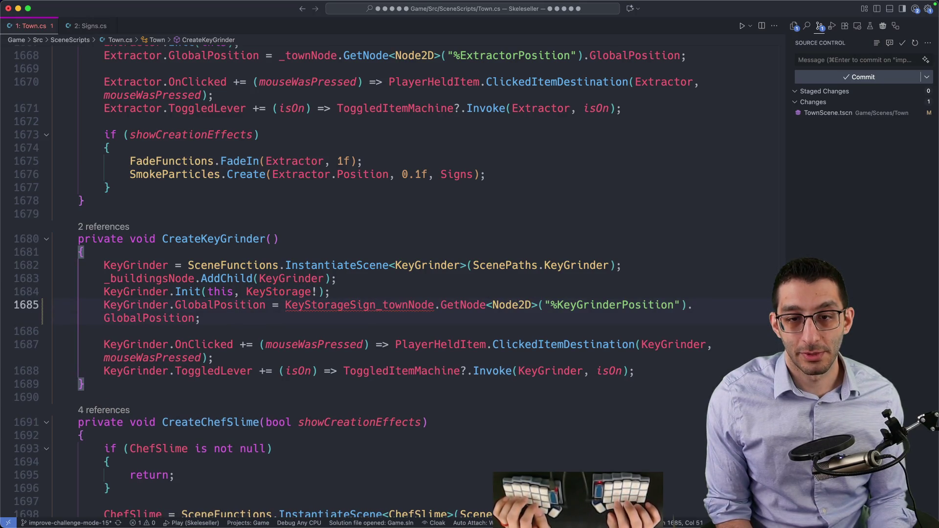
pyautogui.hotkey('alt', 'BackSpace')
pyautogui.write('Signs.G')
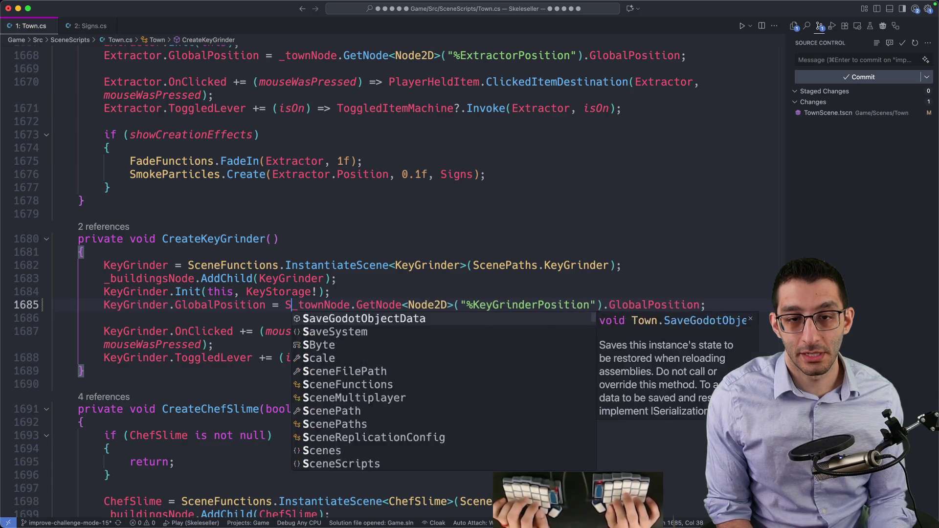
pyautogui.press('BackSpace')
pyautogui.write('KeyStorageSign.')
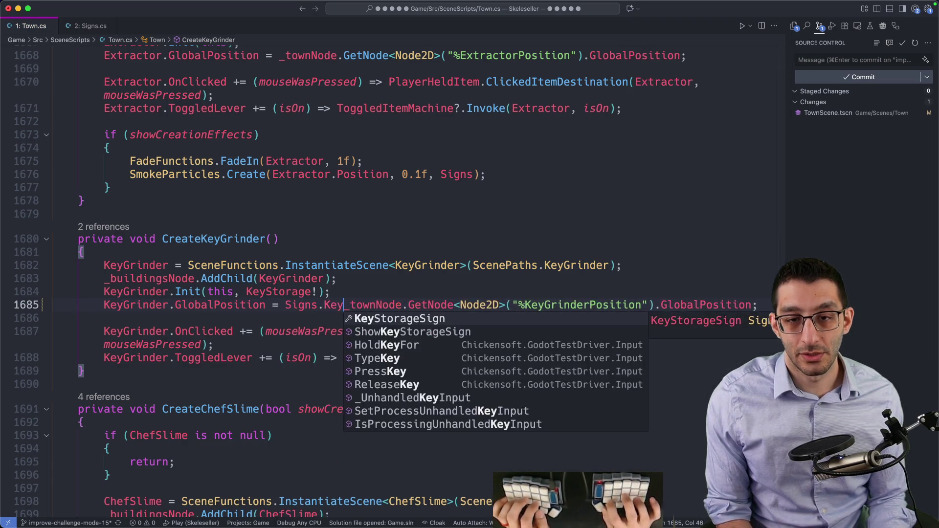
pyautogui.write('Glo')
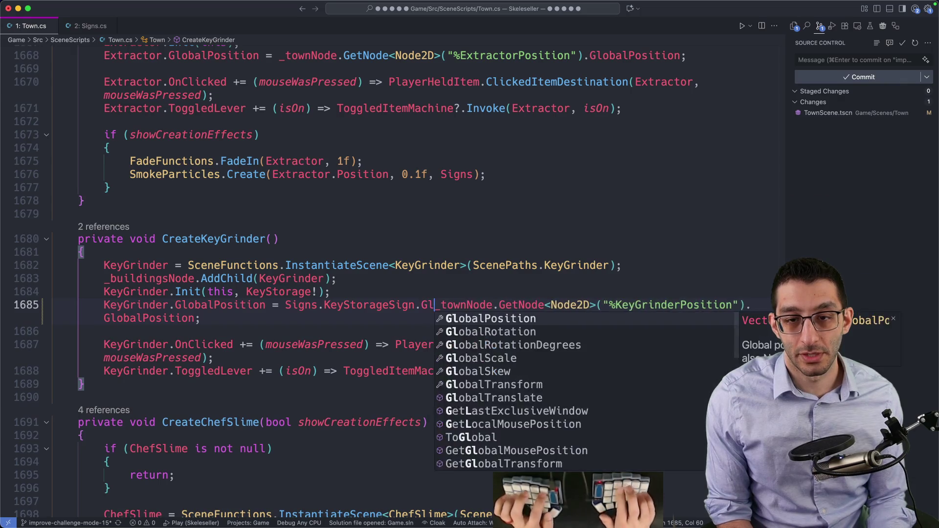
pyautogui.press('Tab')
pyautogui.hotkey('shift', 'End')
pyautogui.write(';')
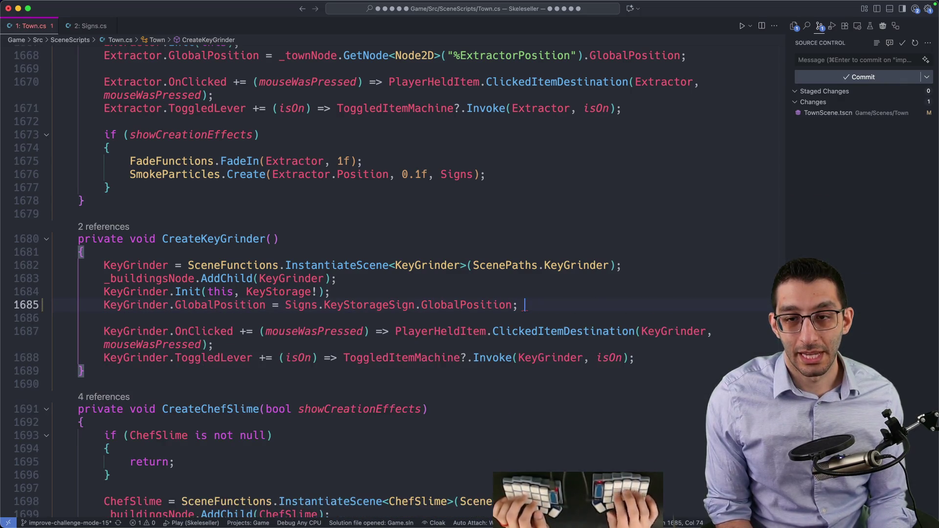
pyautogui.moveTo(548, 502)
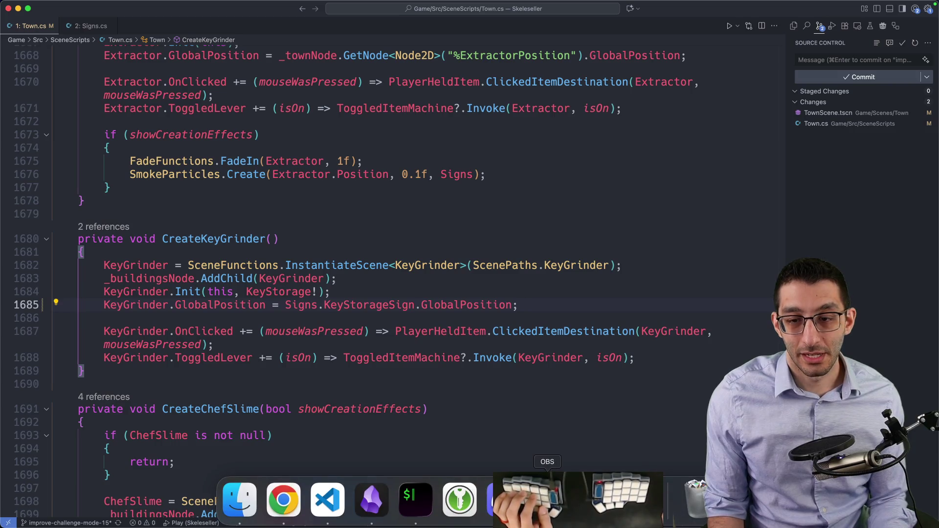
pyautogui.click(635, 499)
pyautogui.scroll(4, 109, 149)
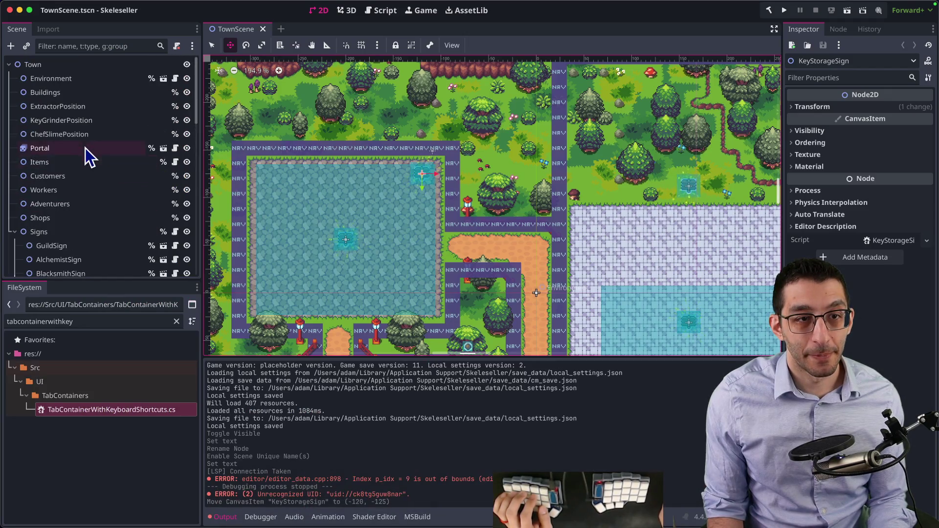
pyautogui.click(99, 119)
pyautogui.press('super+Tab')
pyautogui.press('super+p')
pyautogui.write('%k')
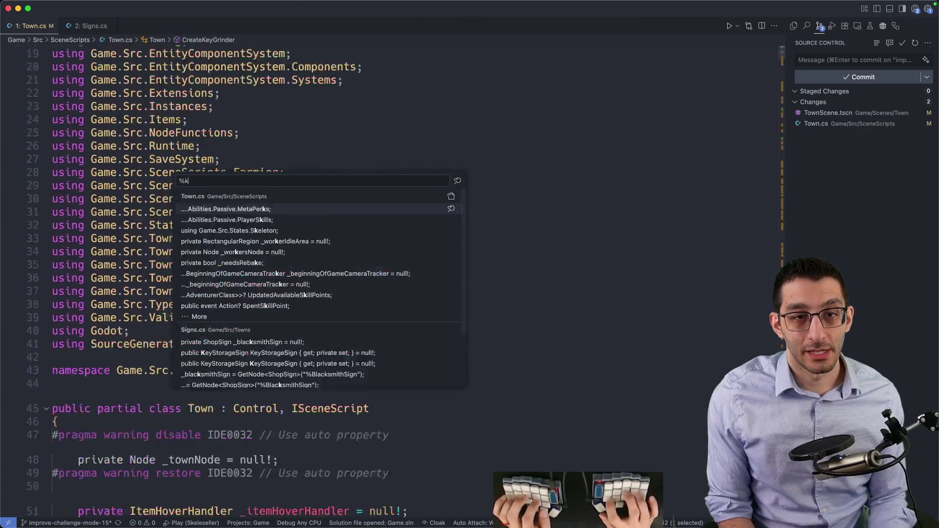
pyautogui.write('eygrinderposition')
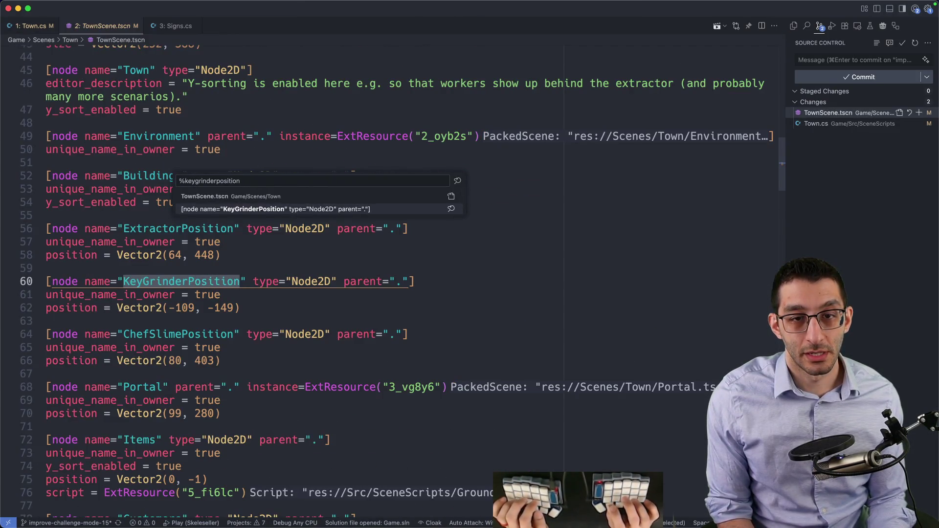
pyautogui.press('super+Tab')
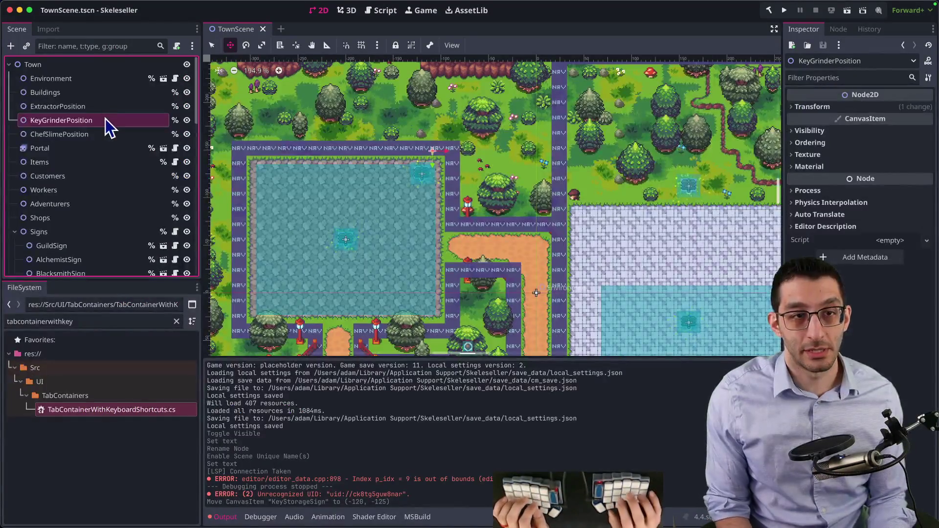
pyautogui.press('Escape')
pyautogui.press('super+Tab')
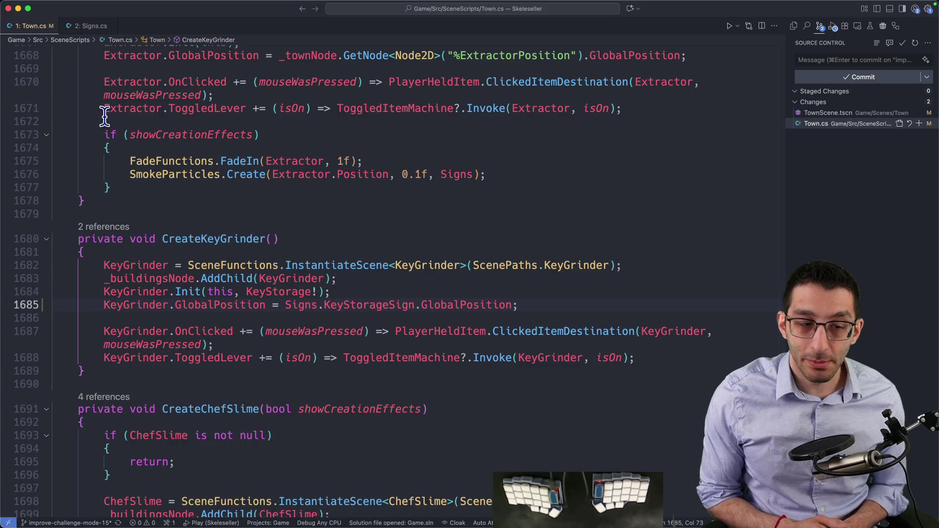
# Launch Skeleseller in debug mode with F5 and choose Story Mode
pyautogui.press('F5')
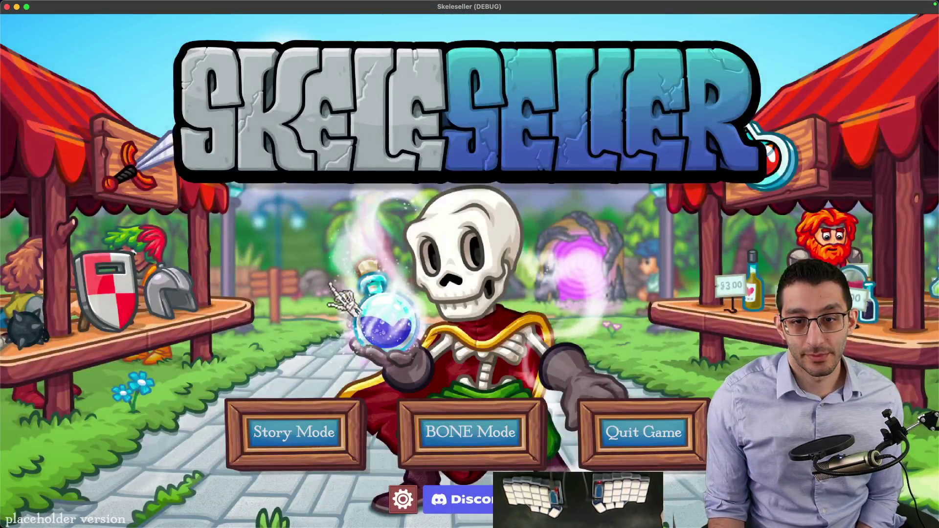
pyautogui.click(308, 431)
# Start a new game and build the Key Grinder on the empty plot for 100 gold
pyautogui.click(410, 294)
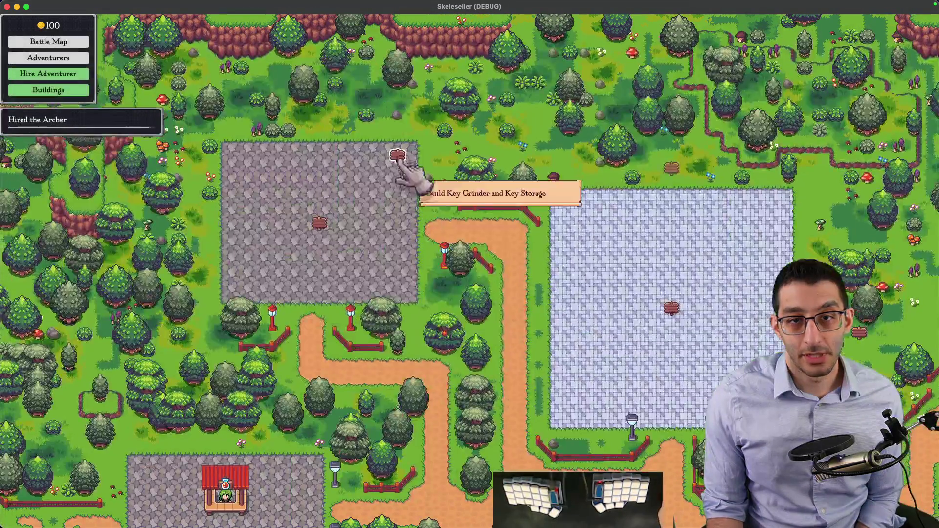
pyautogui.click(403, 172)
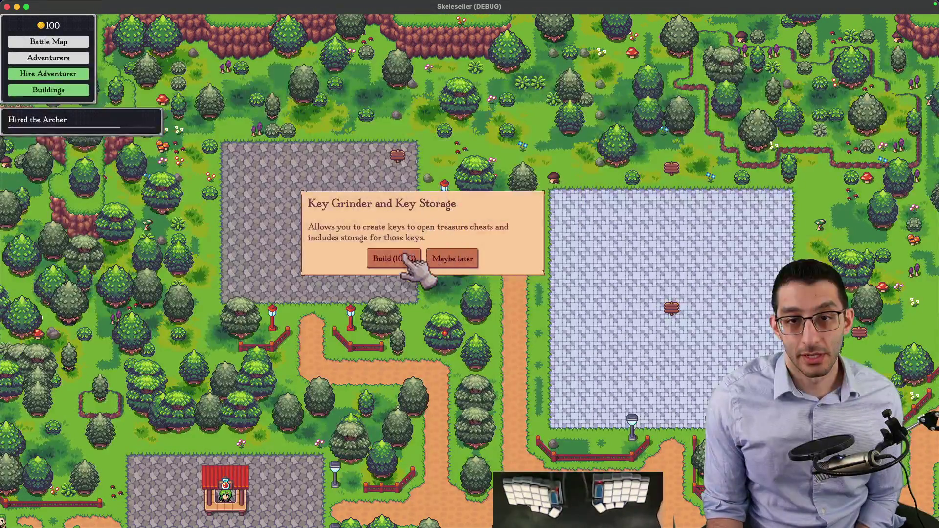
pyautogui.click(397, 258)
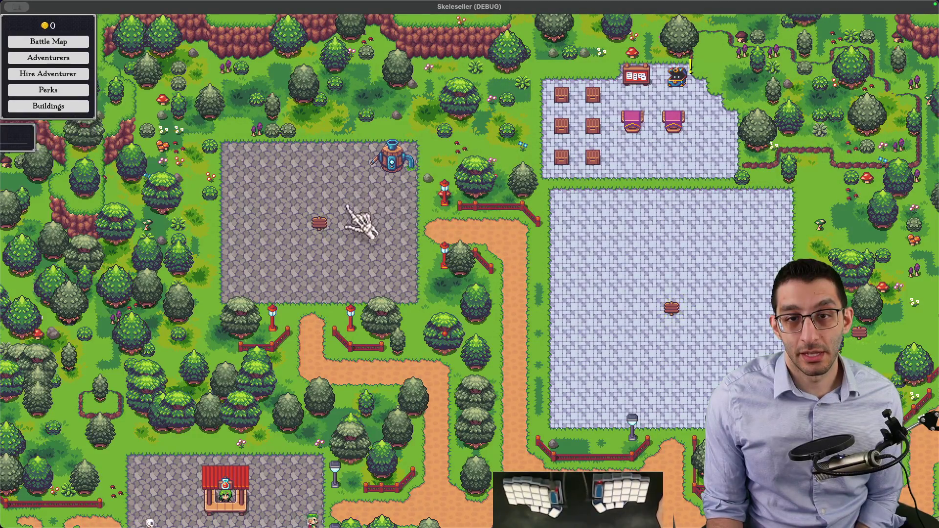
# Top up gold, build the Armor Shop, and raise game speed from the F1 cheat menu
pyautogui.click(317, 221)
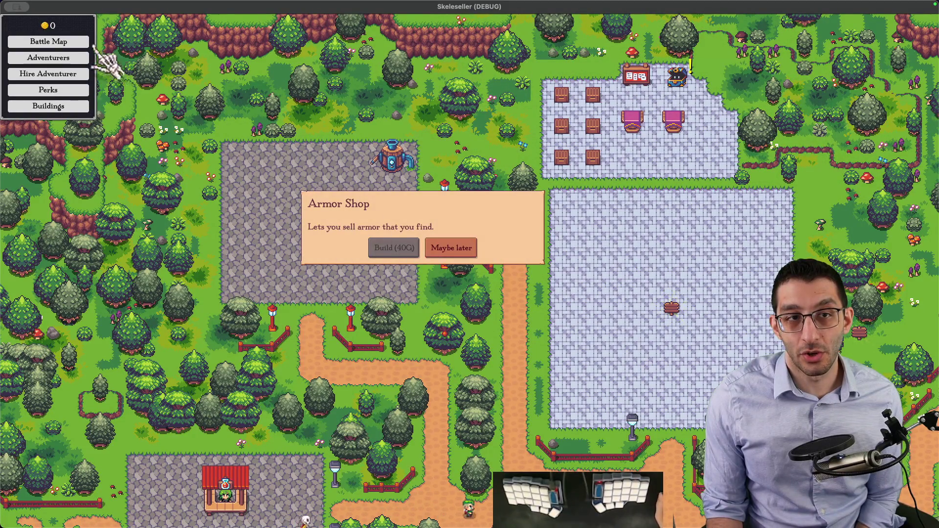
pyautogui.click(54, 24)
pyautogui.click(394, 247)
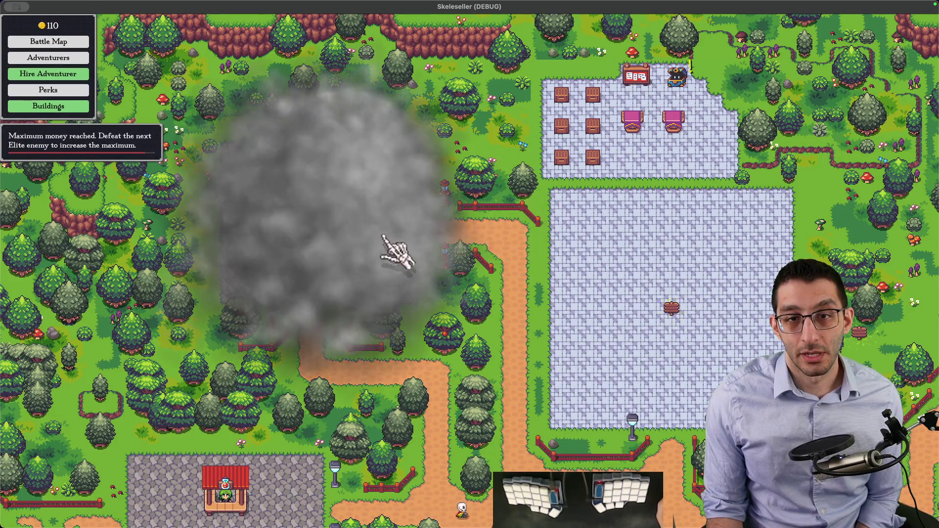
pyautogui.scroll(3, 386, 230)
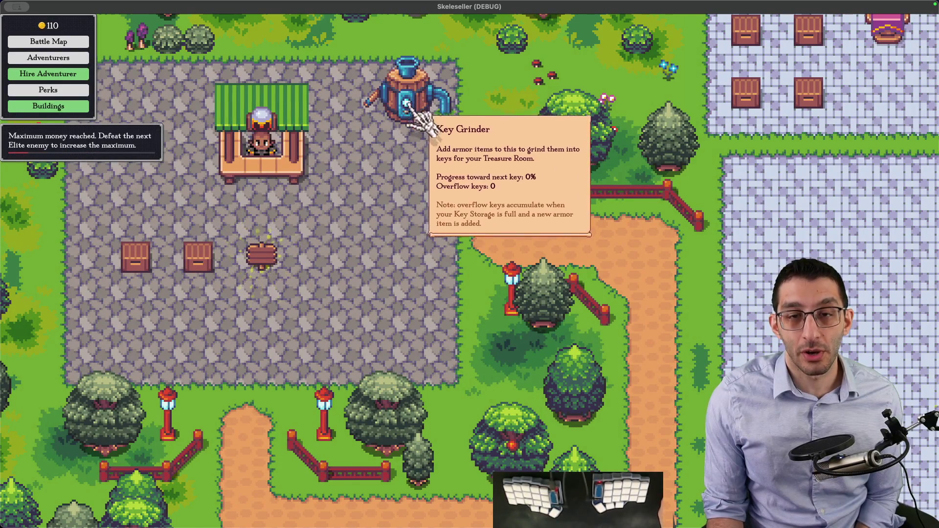
pyautogui.scroll(-3, 425, 176)
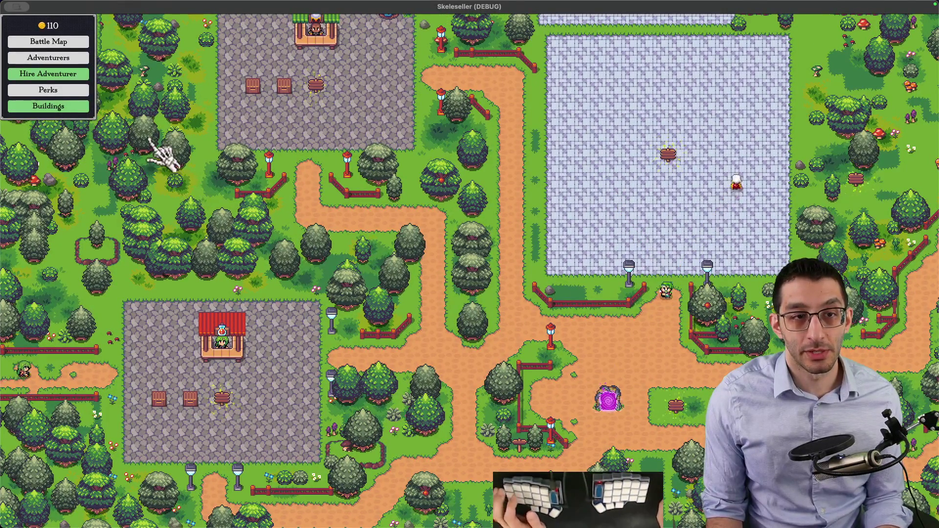
pyautogui.press('F1')
pyautogui.click(107, 149)
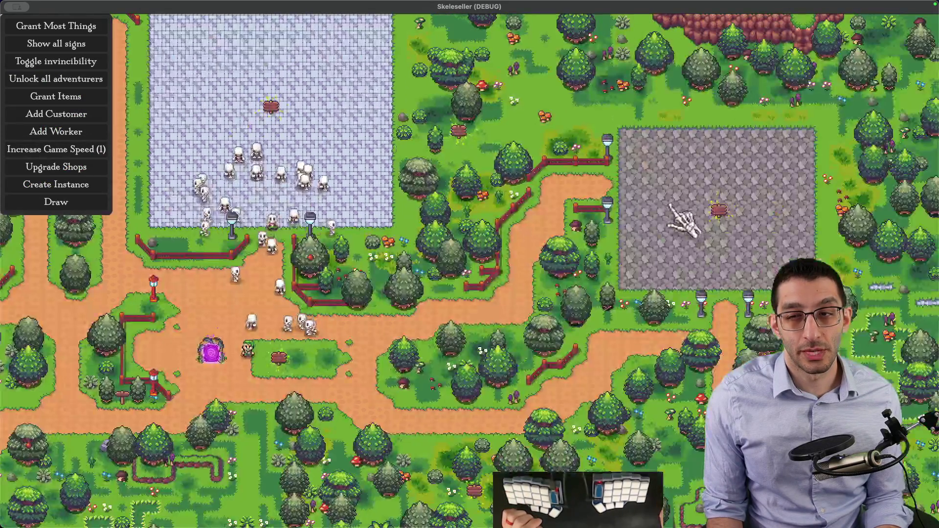
# Dismiss the Weapon Shop offer, spawn a batch of items, then raise and reset game speed to 1
pyautogui.click(694, 210)
pyautogui.click(393, 248)
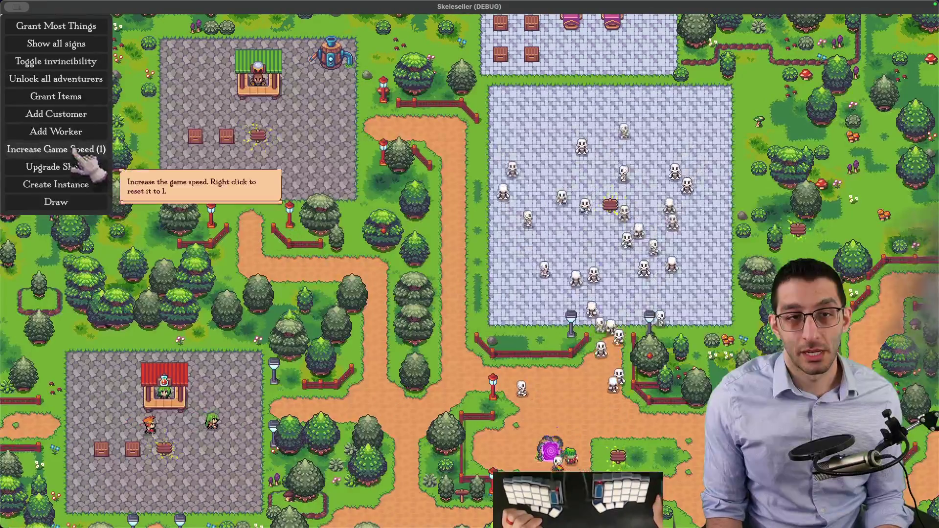
pyautogui.click(97, 101)
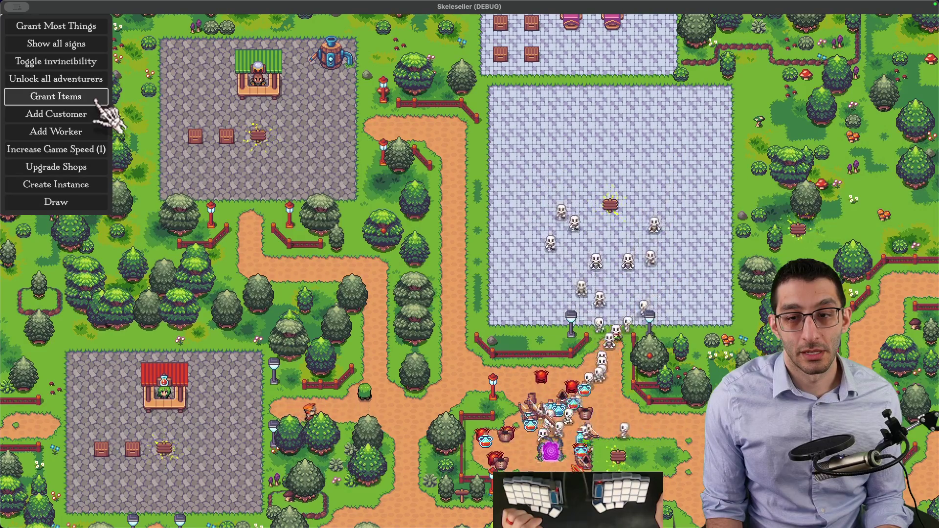
pyautogui.click(88, 147)
pyautogui.rightClick(87, 146)
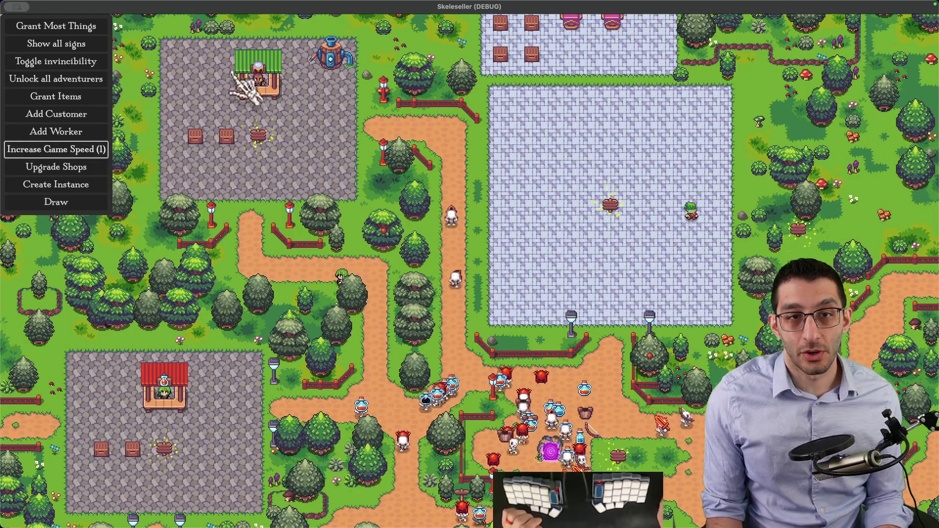
pyautogui.click(85, 151)
pyautogui.click(84, 150)
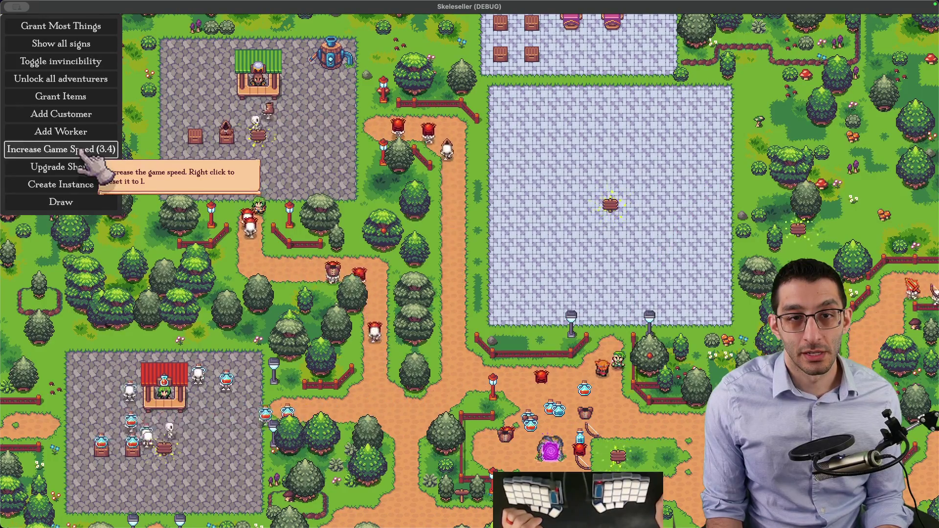
pyautogui.rightClick(84, 151)
pyautogui.scroll(3, 300, 182)
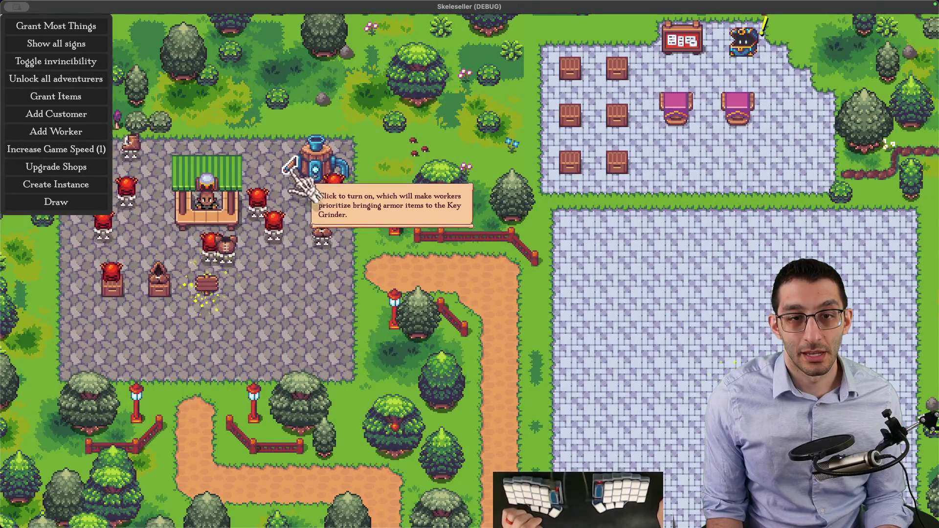
# Switch on the Key Grinder, then return to the Godot editor
pyautogui.click(297, 179)
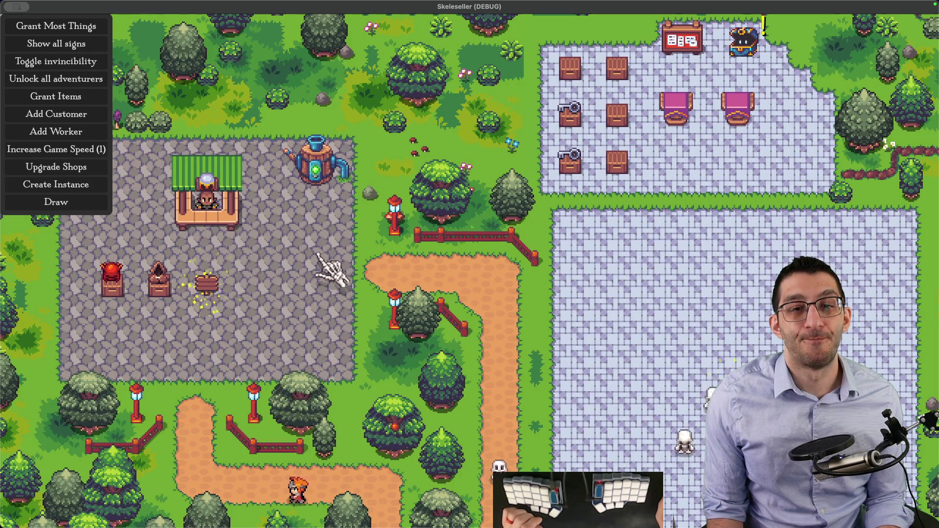
pyautogui.moveTo(614, 518)
pyautogui.click(614, 501)
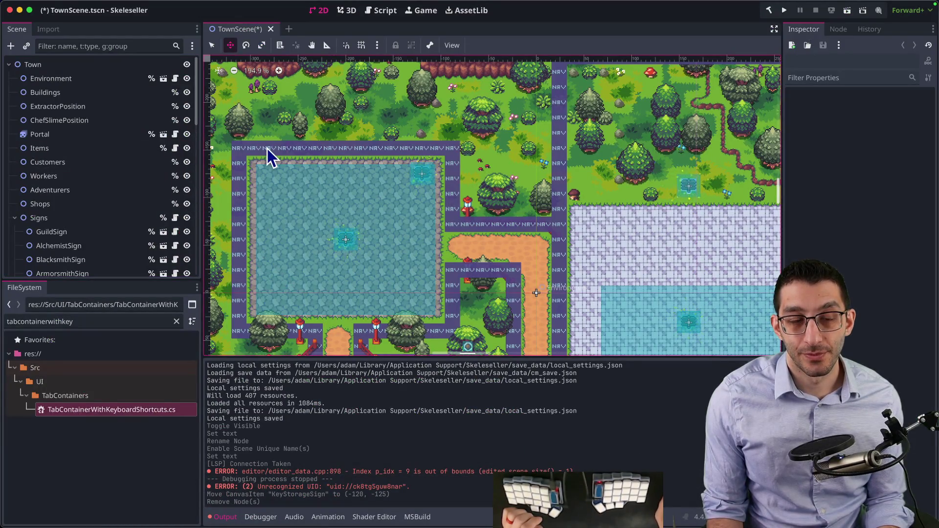
# Save TownScene and open KeyGrinder.tscn through the quick scene picker
pyautogui.hotkey('ctrl', 's')
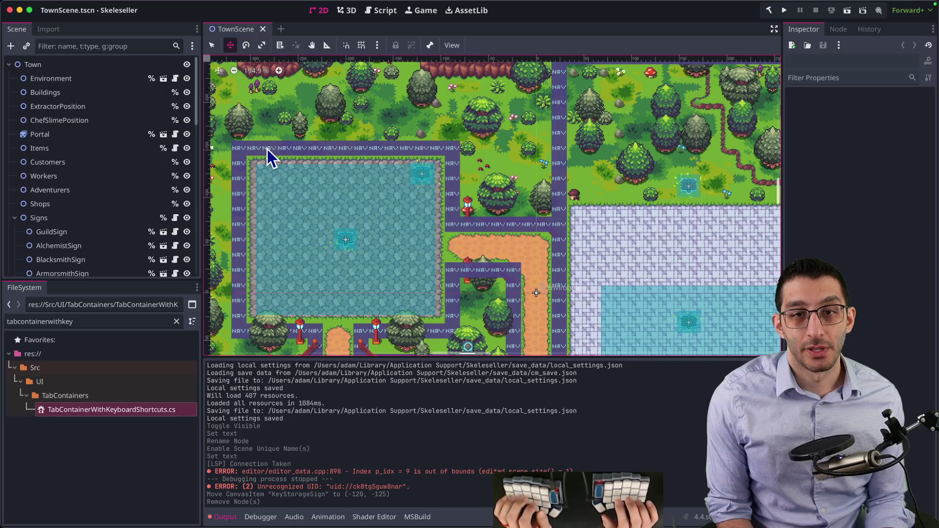
pyautogui.hotkey('ctrl', 'shift', 'o')
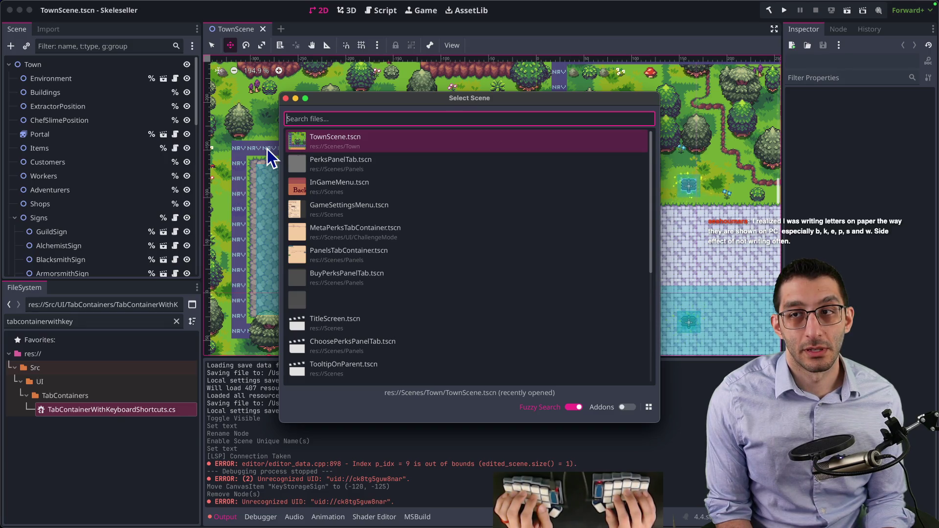
pyautogui.write('tabcon')
pyautogui.hotkey('ctrl', 'a')
pyautogui.press('BackSpace')
pyautogui.write('keygrinder')
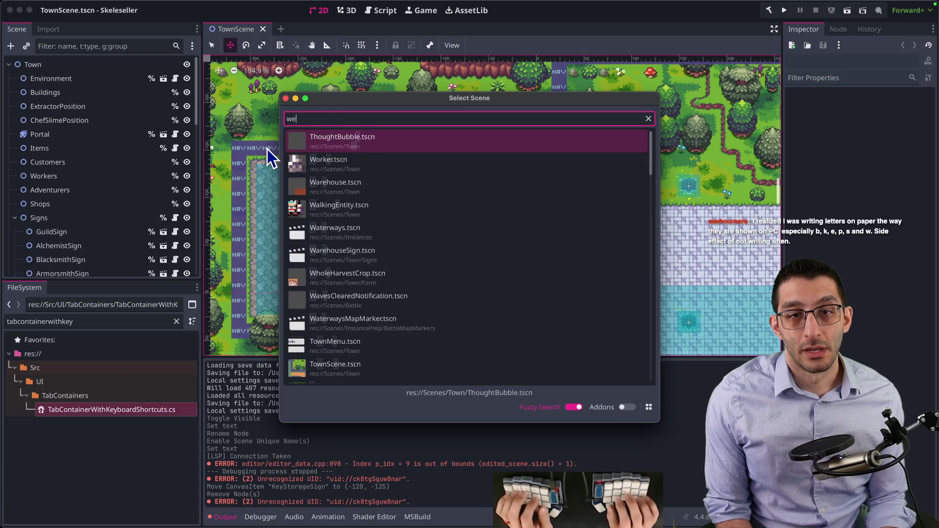
pyautogui.press('Return')
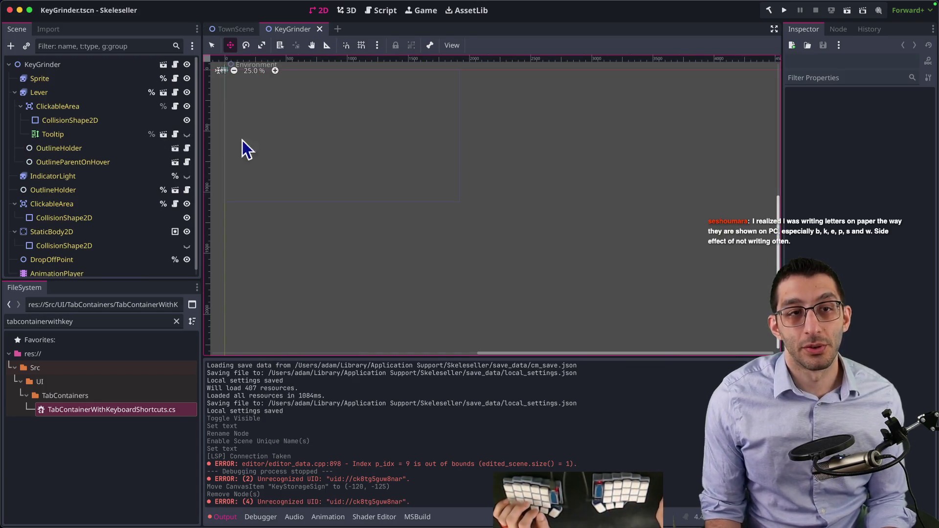
# Select the DropOffPoint node and center the grinder sprite on the canvas
pyautogui.scroll(5, 274, 127)
pyautogui.scroll(10, 342, 205)
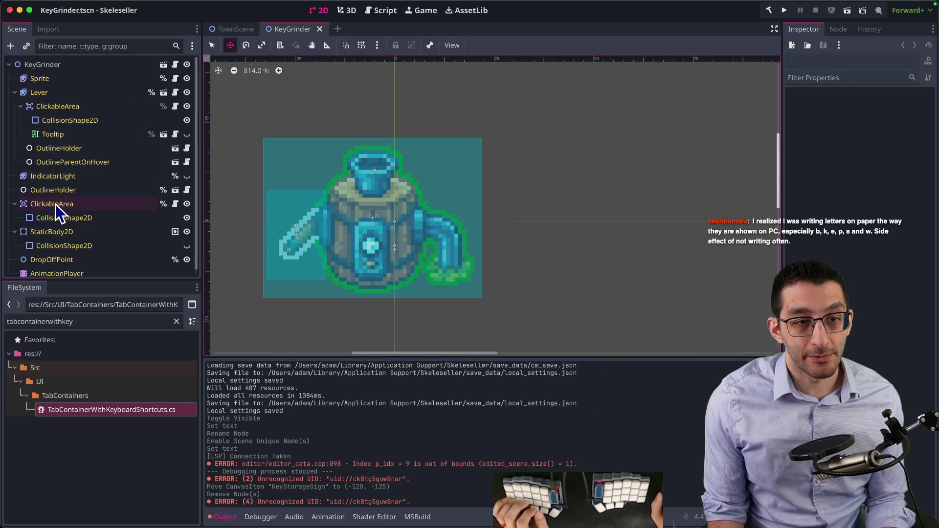
pyautogui.scroll(-1, 56, 211)
pyautogui.click(54, 255)
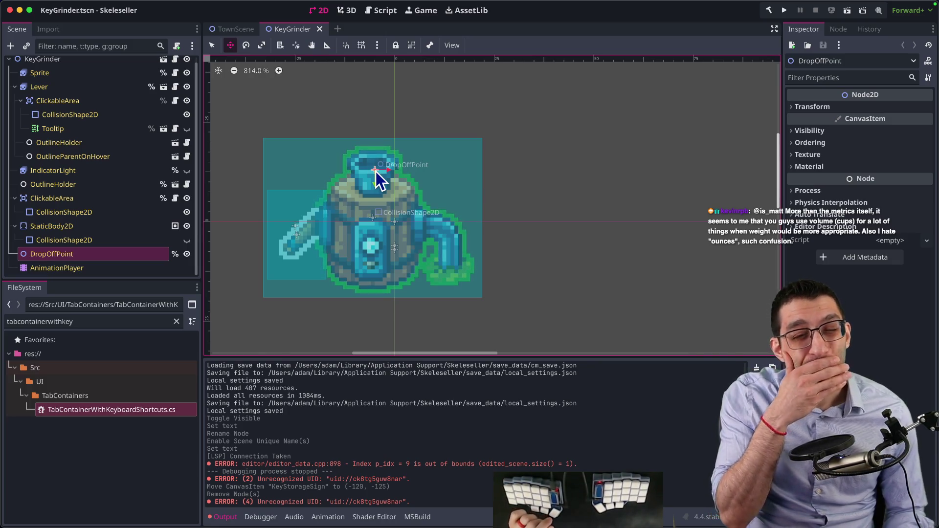
pyautogui.moveTo(376, 193); pyautogui.dragTo(379, 142)
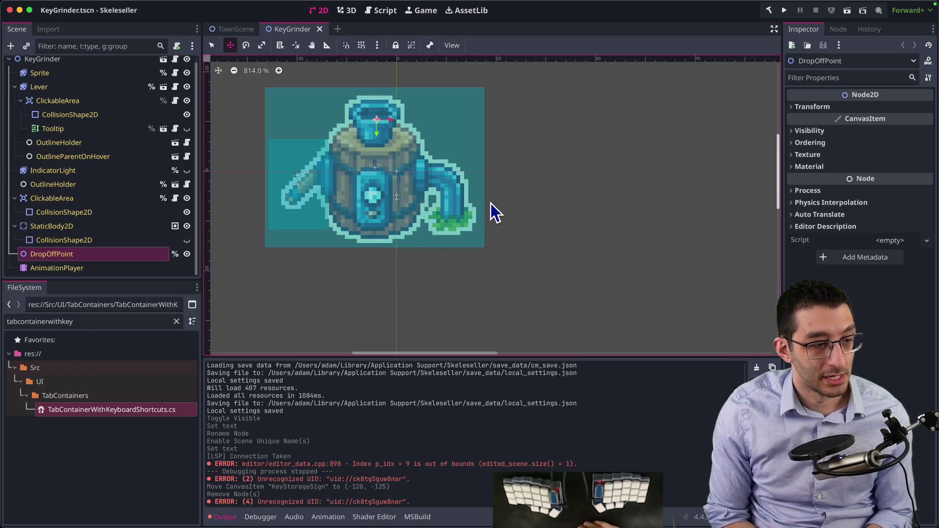
pyautogui.press('super+Tab')
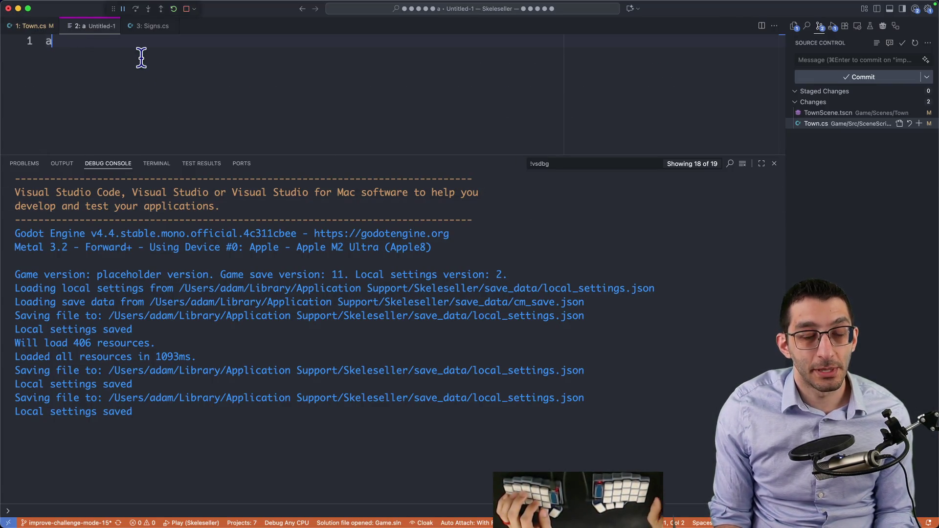
# Capture a screenshot of a blank screen area and briefly annotate it
pyautogui.press('super+shift+4')
pyautogui.moveTo(141, 58)
pyautogui.mouseDown()
pyautogui.moveTo(411, 171)
pyautogui.moveTo(395, 144)
pyautogui.mouseUp()
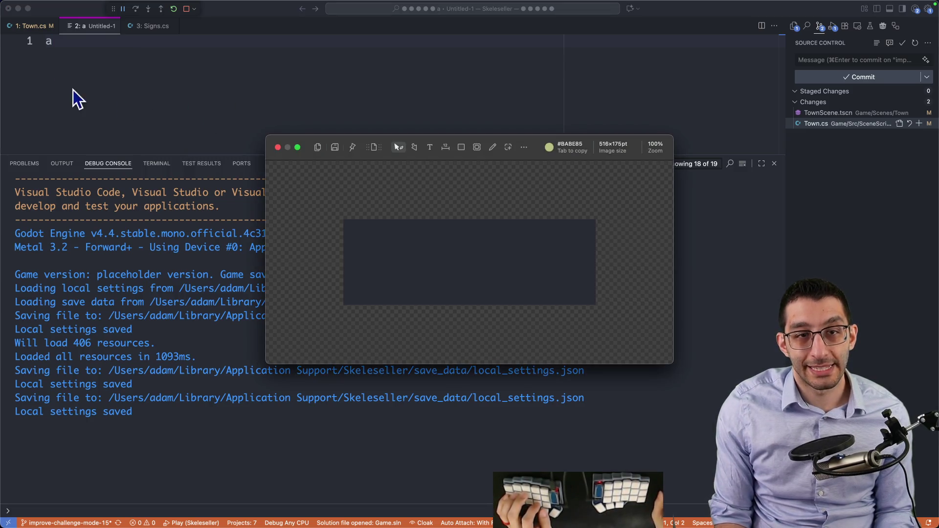
pyautogui.press('p')
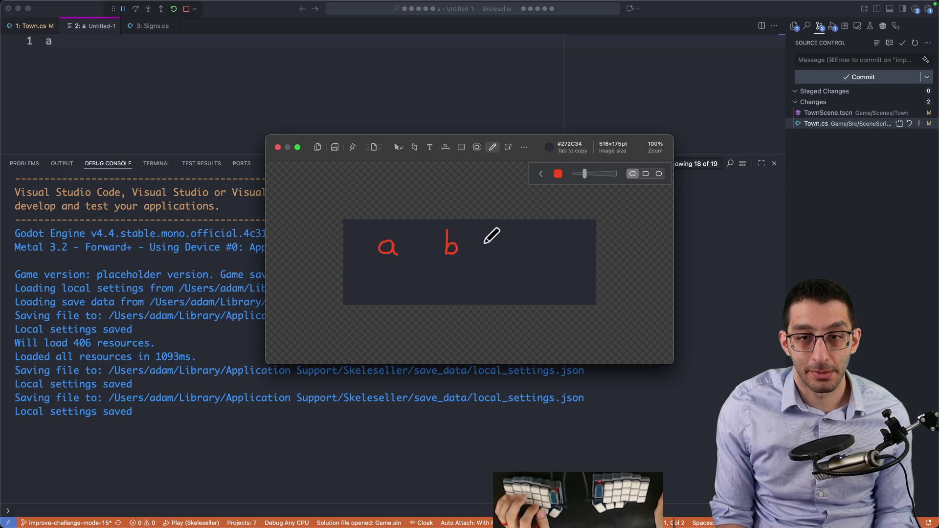
pyautogui.press('Escape')
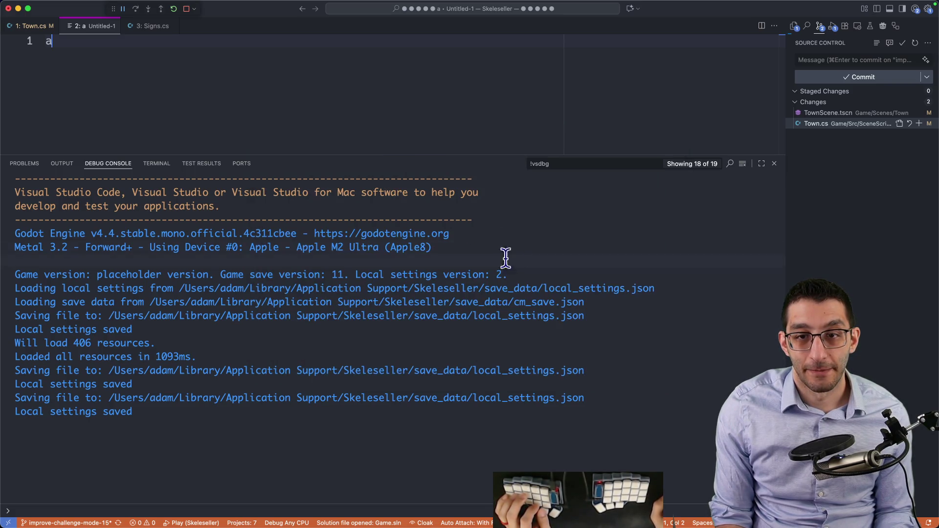
# Glance at the Docs TODO, then close the Untitled-1 scratch file without saving
pyautogui.press('super+Tab')
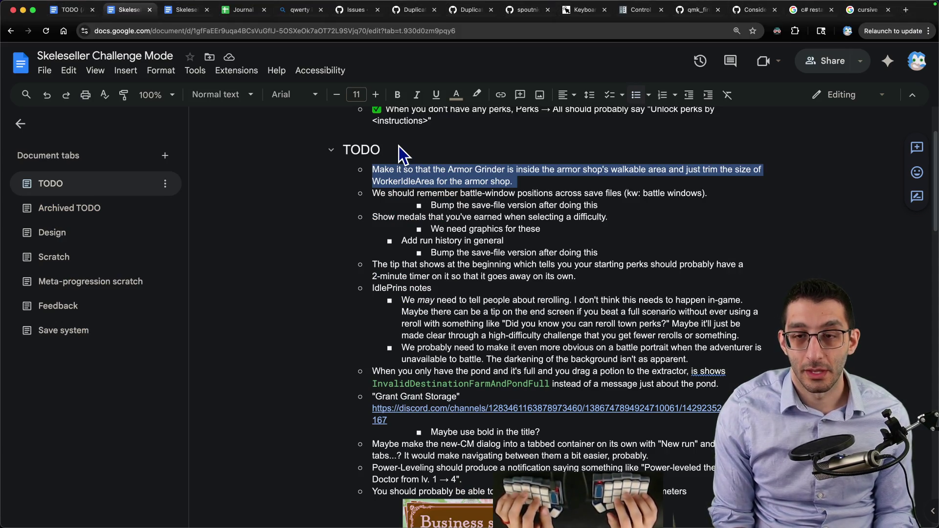
pyautogui.press('super+Tab')
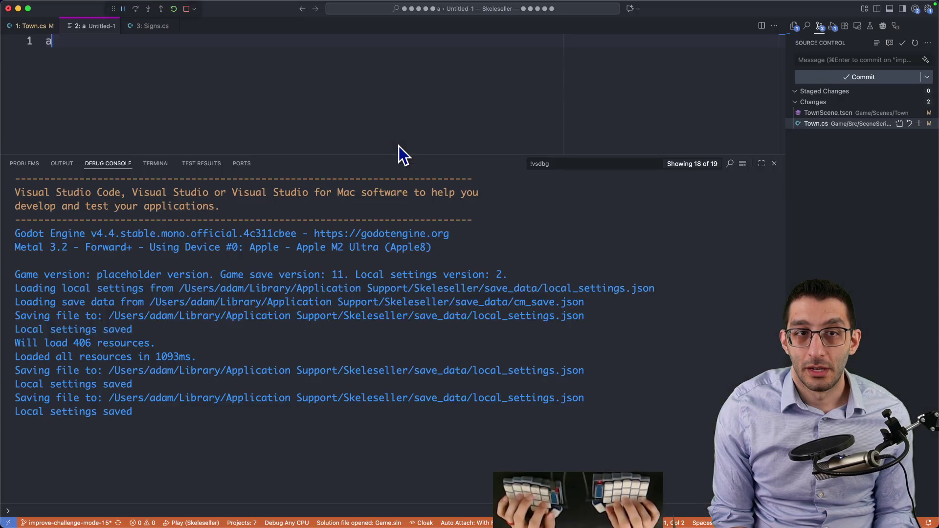
pyautogui.press('super+w')
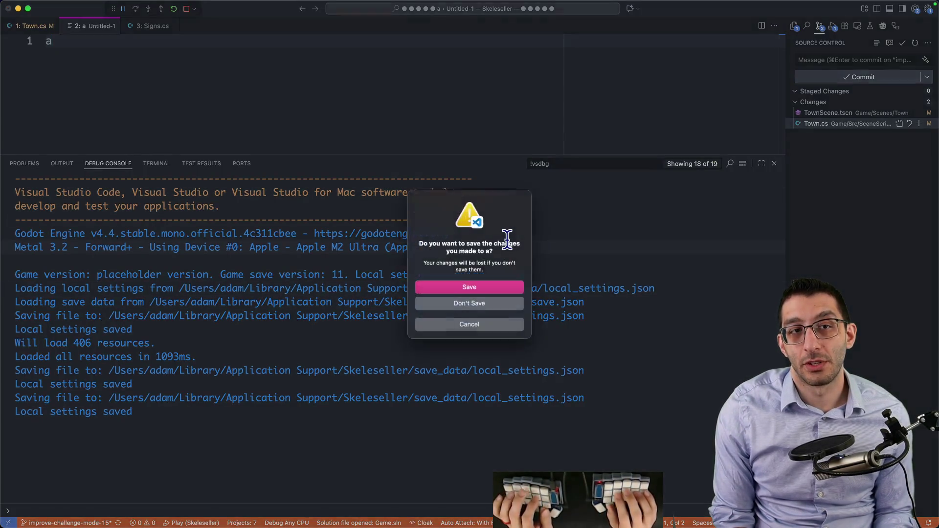
pyautogui.press('super+d')
pyautogui.press('super+p')
# Open IItemDestination.cs and select the GetDropOffPoint method name
pyautogui.write('itemdestination')
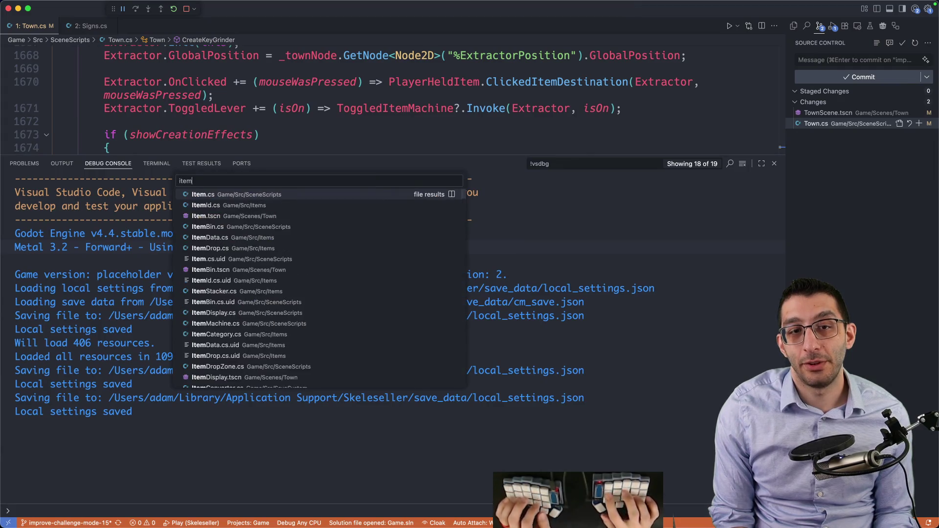
pyautogui.press('Down')
pyautogui.press('Return')
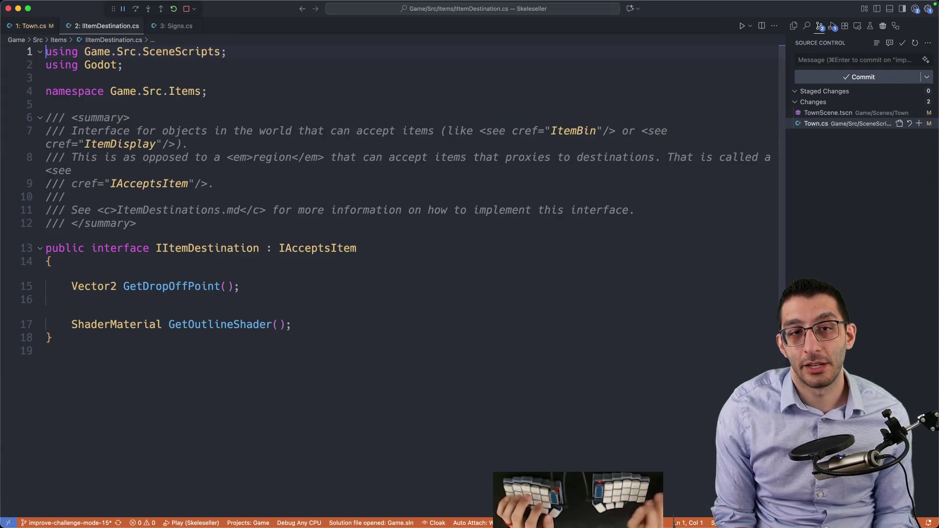
pyautogui.doubleClick(204, 286)
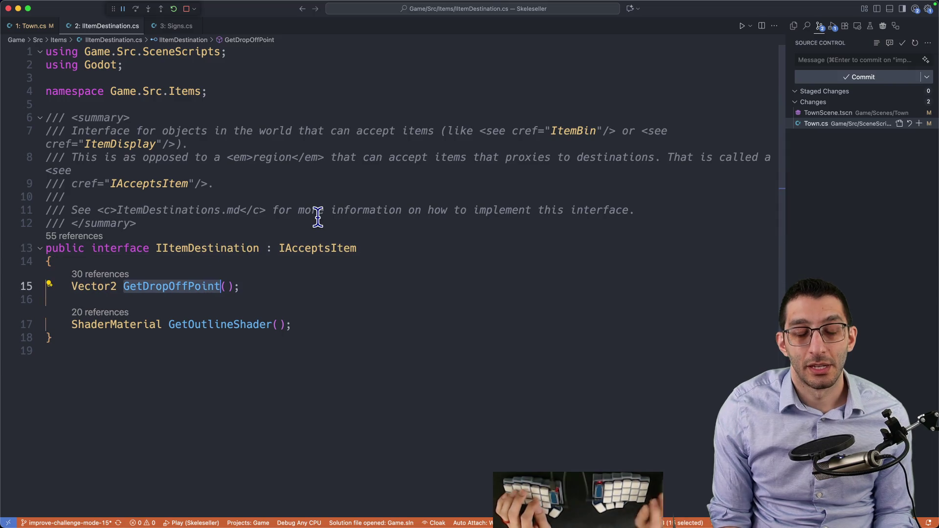
# Search the project for GetDropOffPoint usages and open the DropOffItem.cs match
pyautogui.press('super+shift+f')
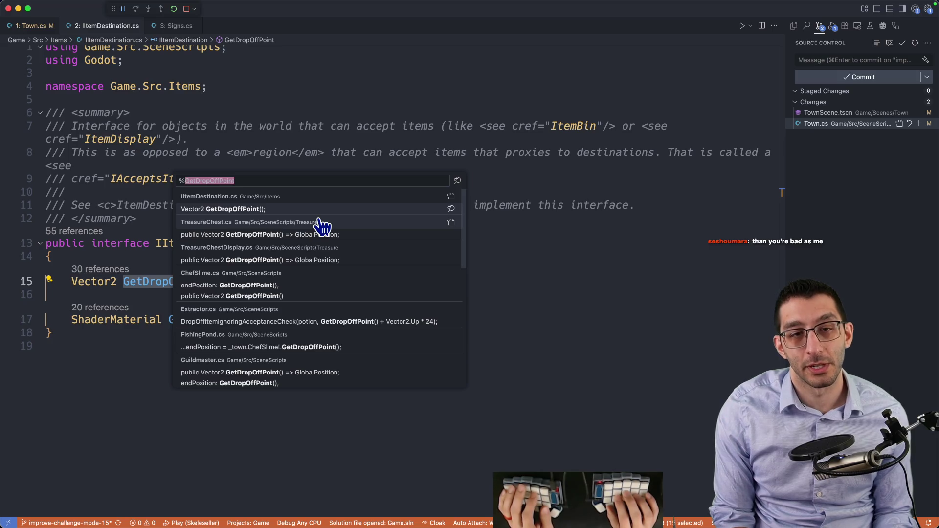
pyautogui.press('Down')
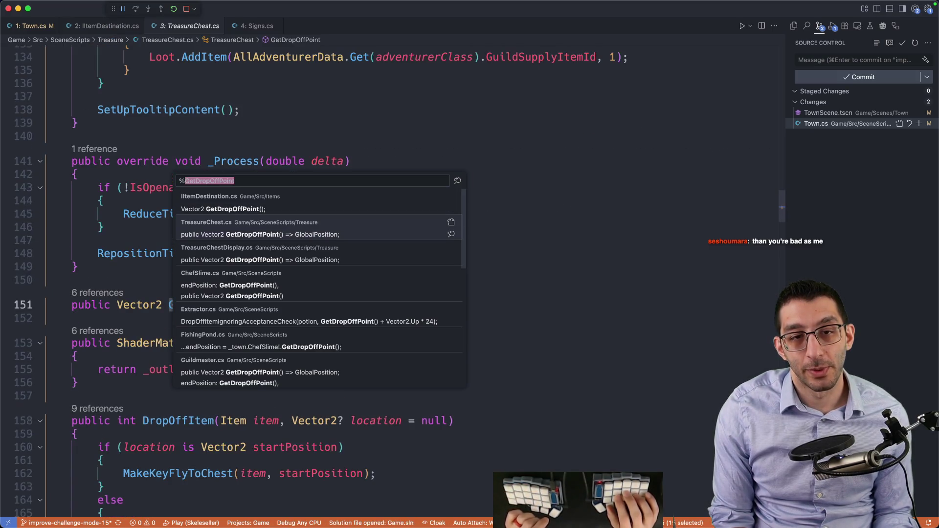
pyautogui.press('Down')
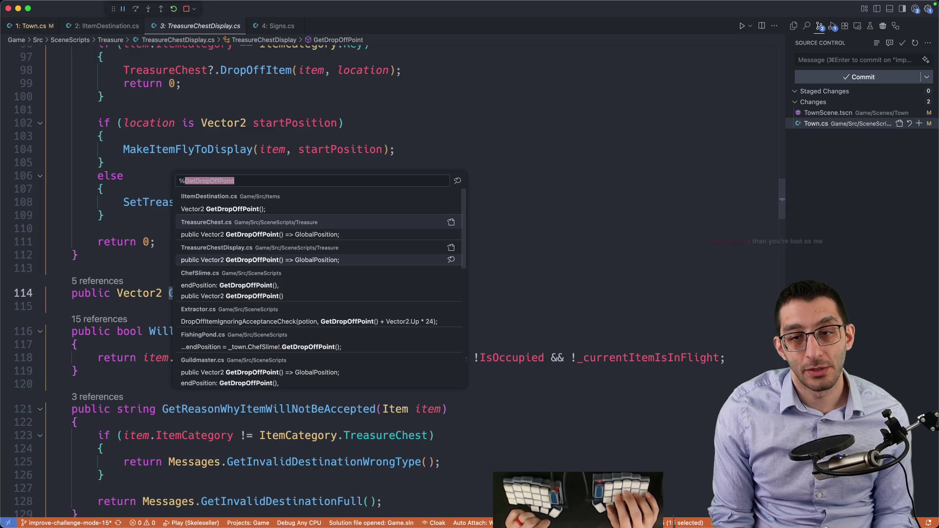
pyautogui.press('Up')
pyautogui.press('Down')
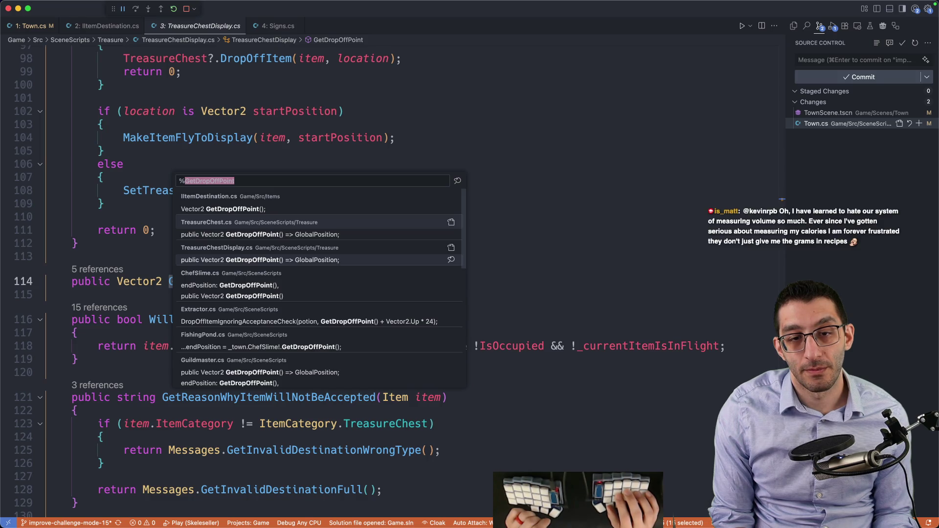
pyautogui.press('Down')
pyautogui.press('Down')
pyautogui.press('Down')
pyautogui.press('Down')
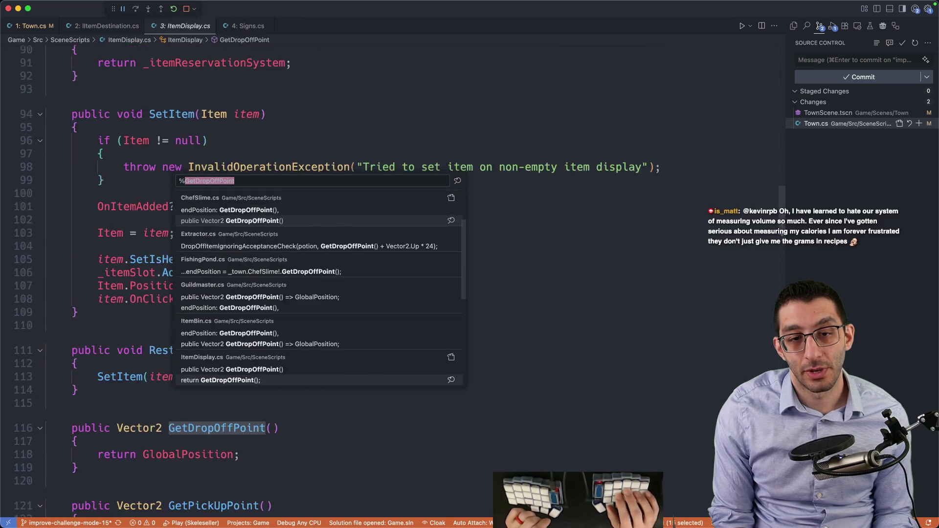
pyautogui.press('Down')
pyautogui.press('Down')
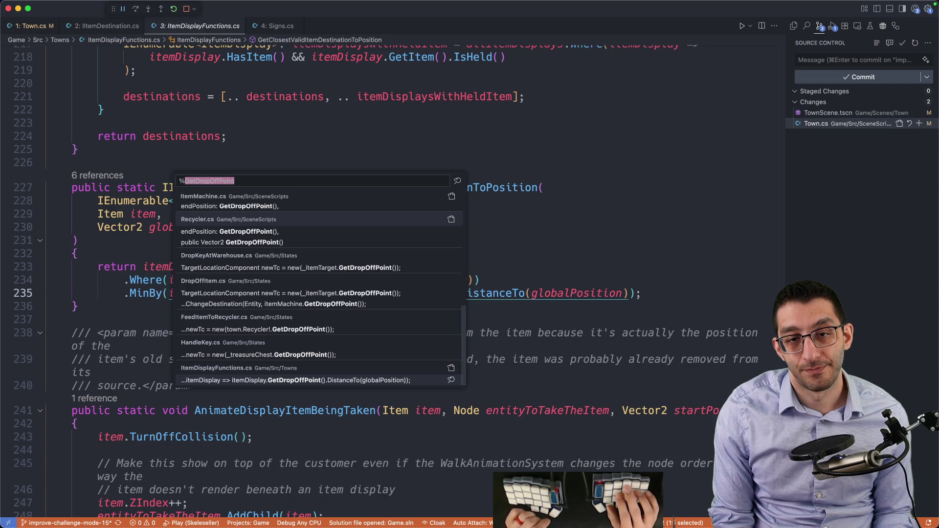
pyautogui.press('Up')
pyautogui.press('Up')
pyautogui.press('Up')
pyautogui.press('Down')
pyautogui.press('Down')
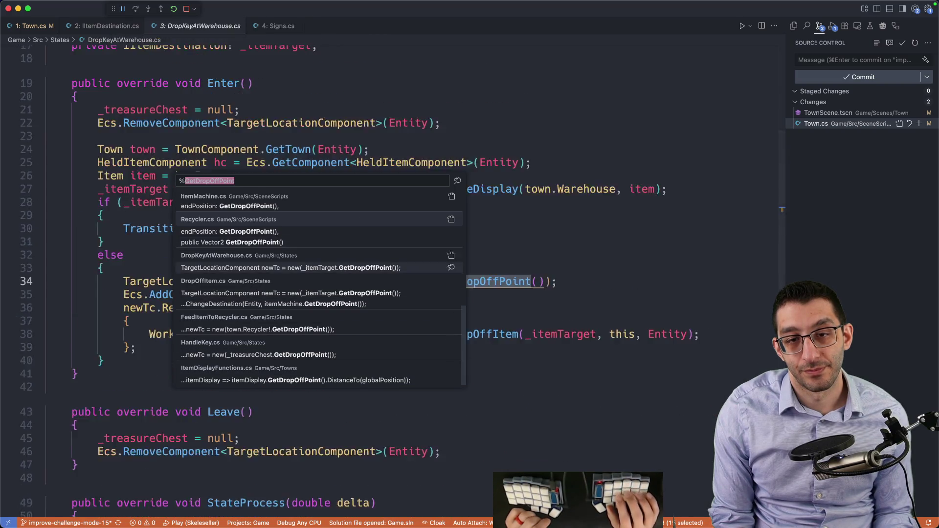
pyautogui.press('Escape')
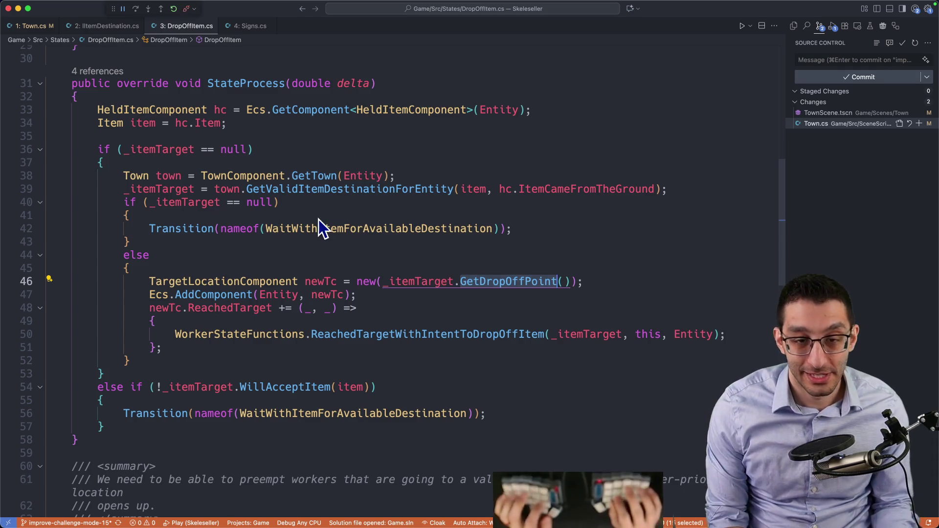
# Start an indented sub-bullet under the Armor Grinder item in the TODO doc
pyautogui.press('super+Tab')
pyautogui.press('End')
pyautogui.press('Return')
pyautogui.press('Tab')
pyautogui.press('Tab')
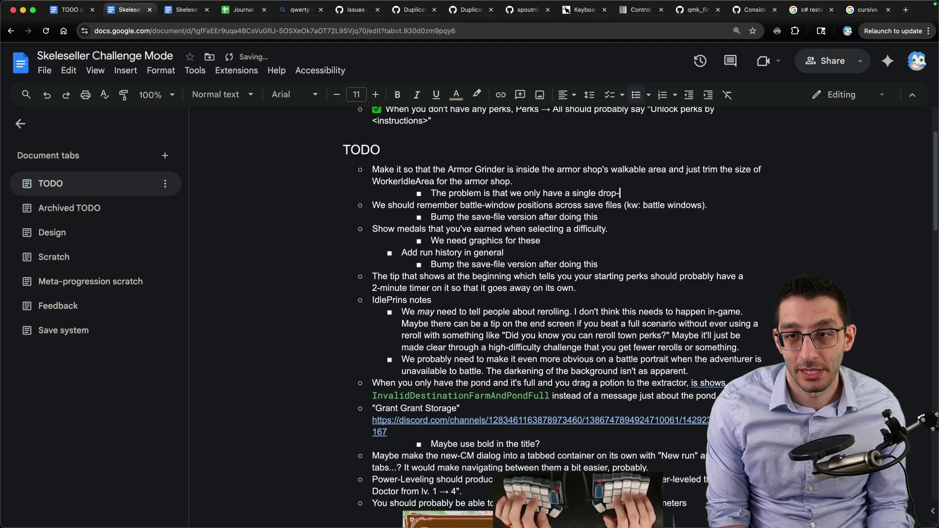
# Type the Armor Grinder sub-note about the single drop-off point, ending 'We would probably need a'
pyautogui.write('workers will approach t')
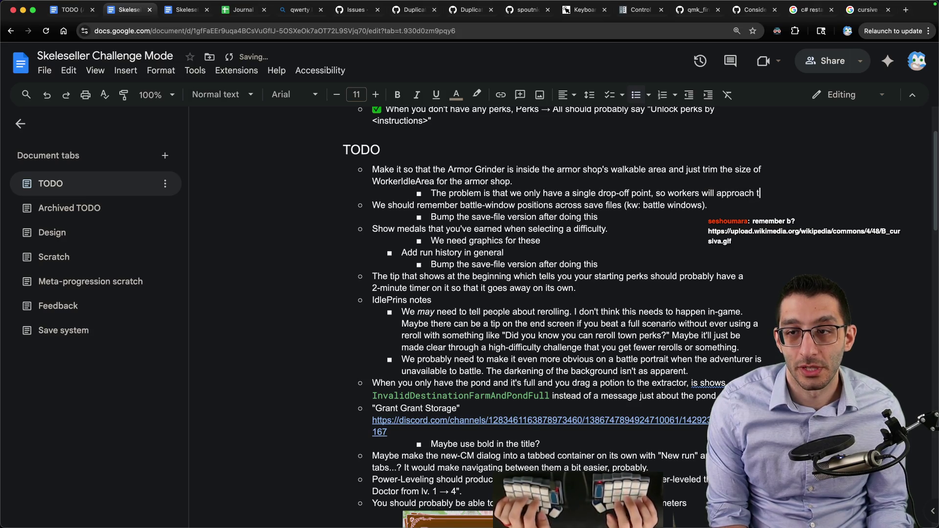
pyautogui.write('he')
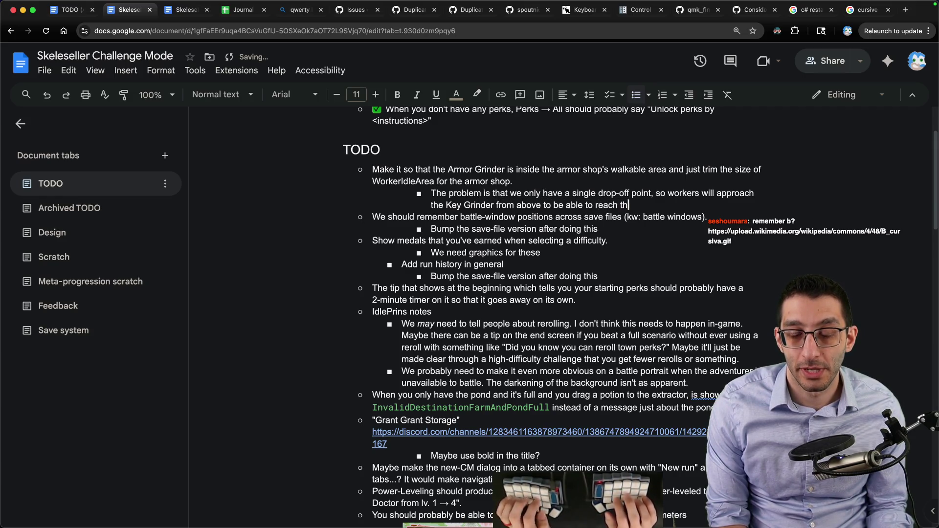
pyautogui.write('We would pr')
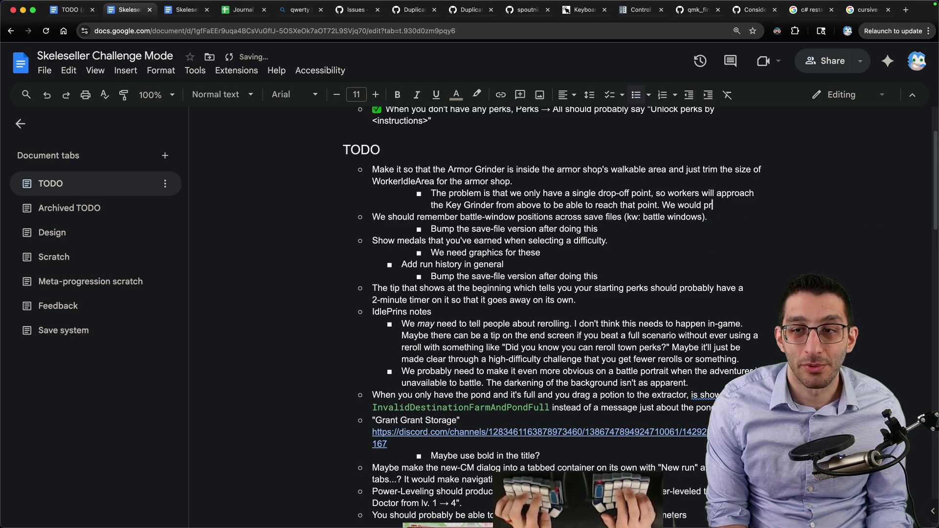
pyautogui.write('obably need a separ')
pyautogui.press('super+Tab')
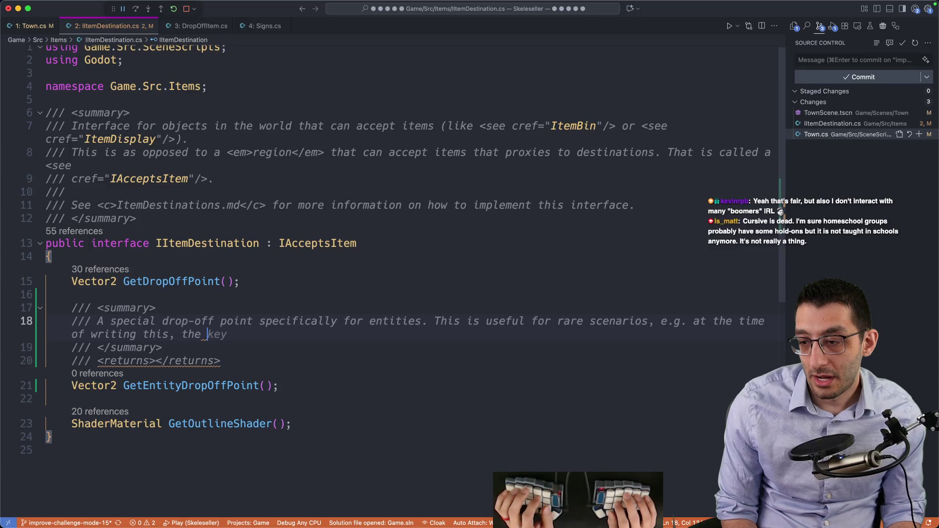
# Check the Key Grinder in the running Skeleseller game
pyautogui.click(657, 499)
pyautogui.moveTo(320, 188)
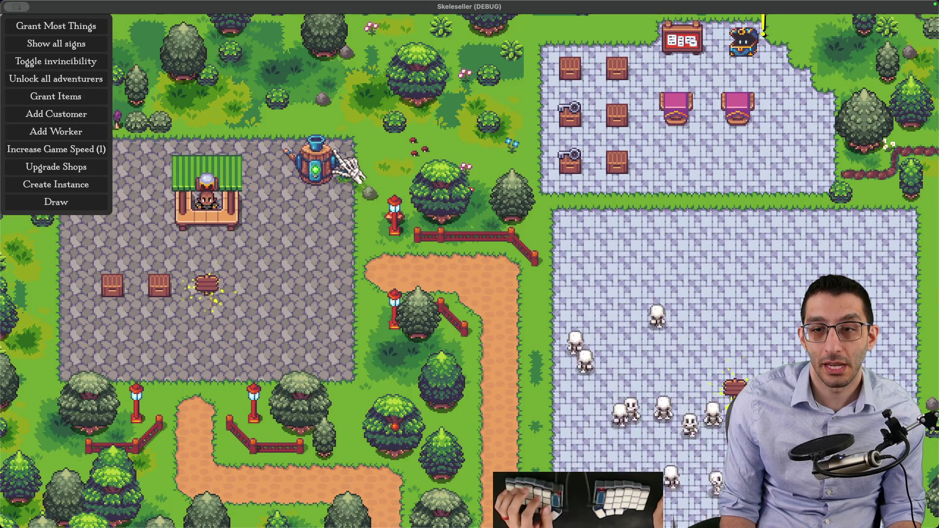
pyautogui.moveTo(523, 526)
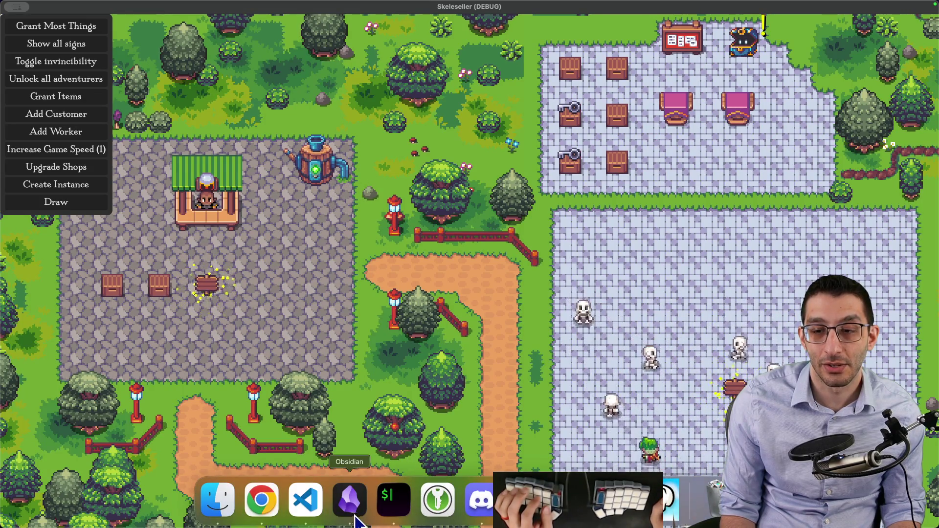
# Comment out the GetEntityDropOffPoint declaration and its doc comment in IItemDestination.cs
pyautogui.click(261, 499)
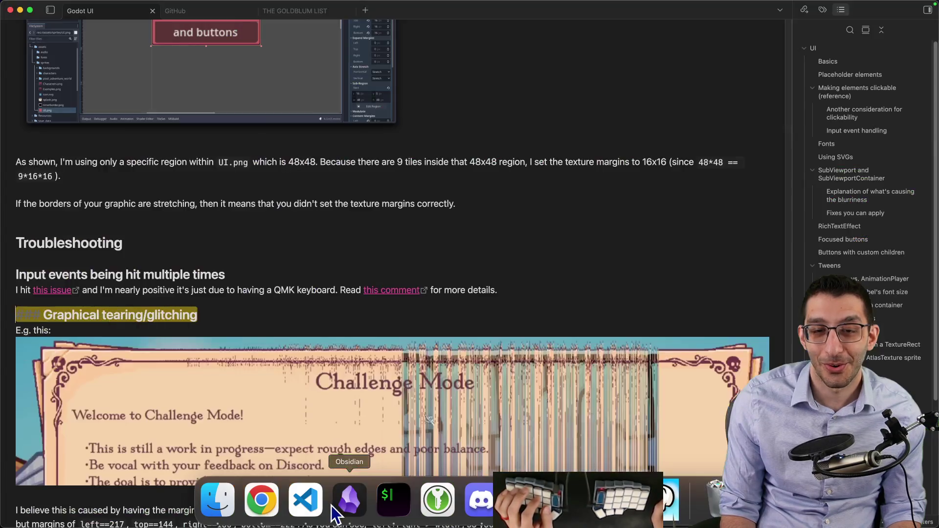
pyautogui.click(305, 499)
pyautogui.hotkey('shift', 'Down')
pyautogui.hotkey('shift', 'Down')
pyautogui.hotkey('shift', 'Down')
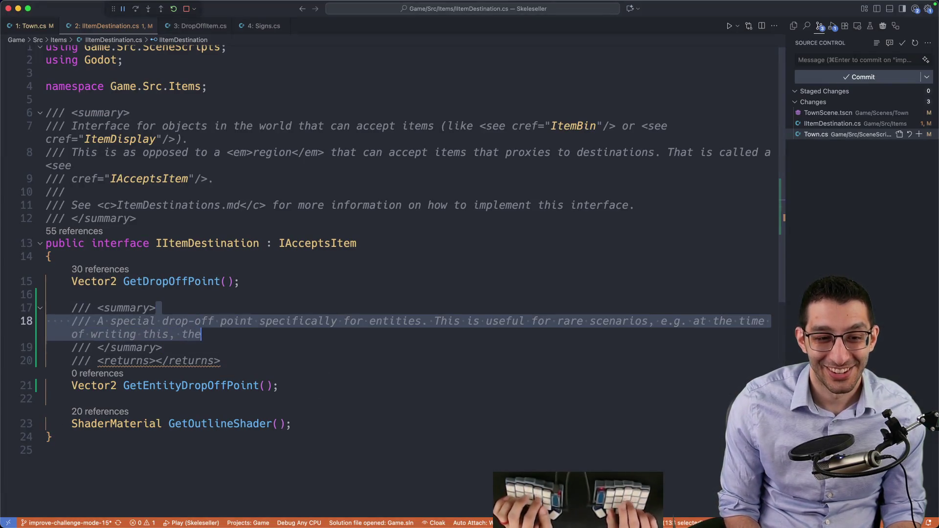
pyautogui.press('super+slash')
pyautogui.press('Escape')
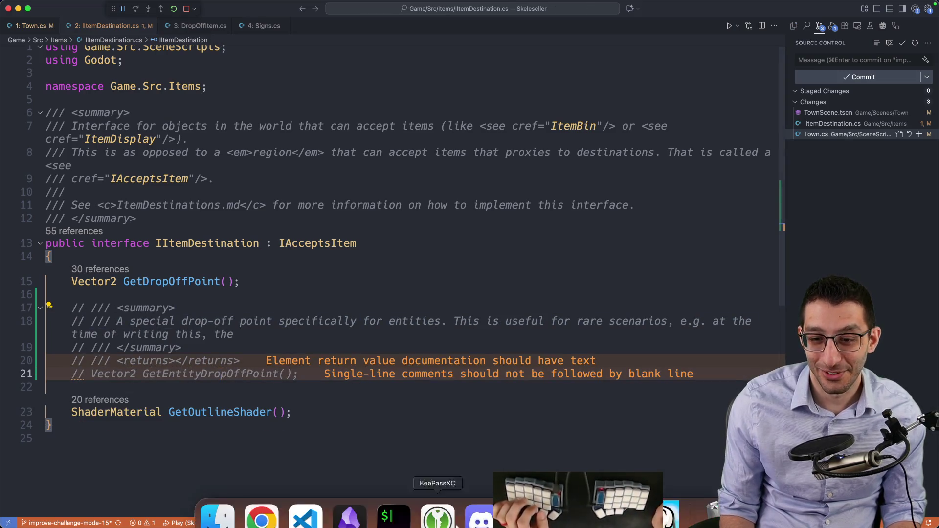
pyautogui.click(555, 514)
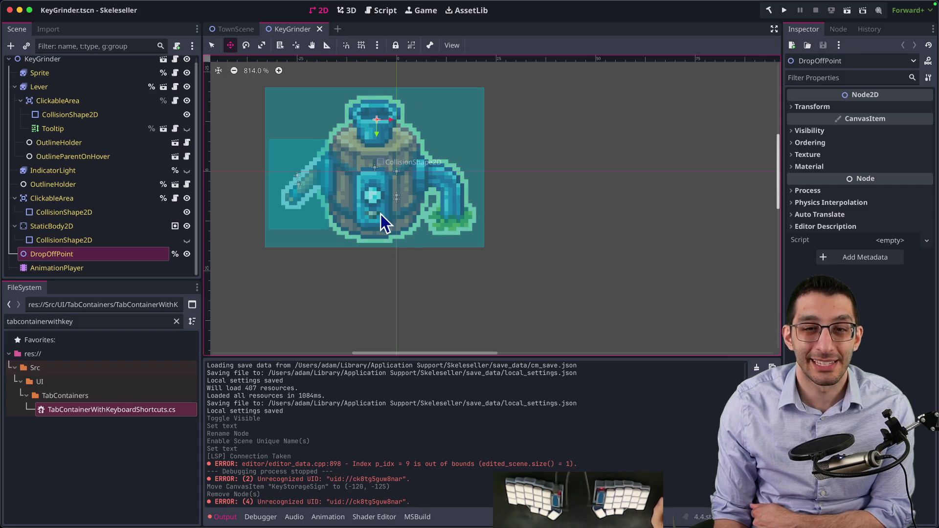
pyautogui.moveTo(486, 187); pyautogui.dragTo(518, 267)
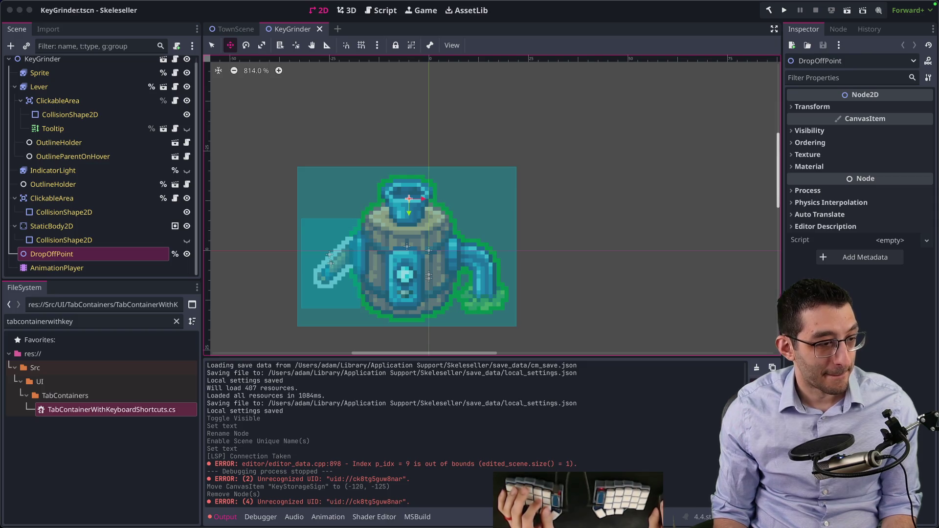
pyautogui.press('super+Tab')
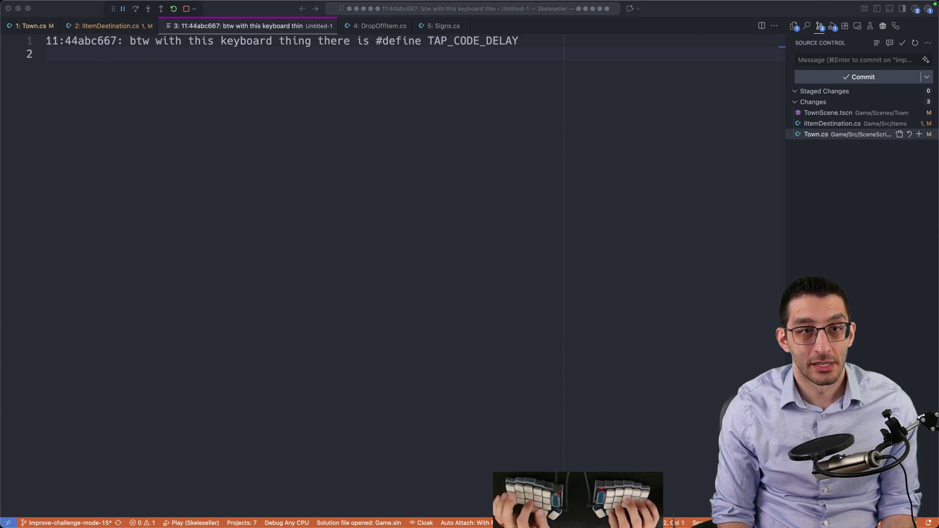
# Search the web for 'qmk tap_code_delay' and open the QMK Macros docs page
pyautogui.press('super+Tab')
pyautogui.press('super+t')
pyautogui.write('qmk ')
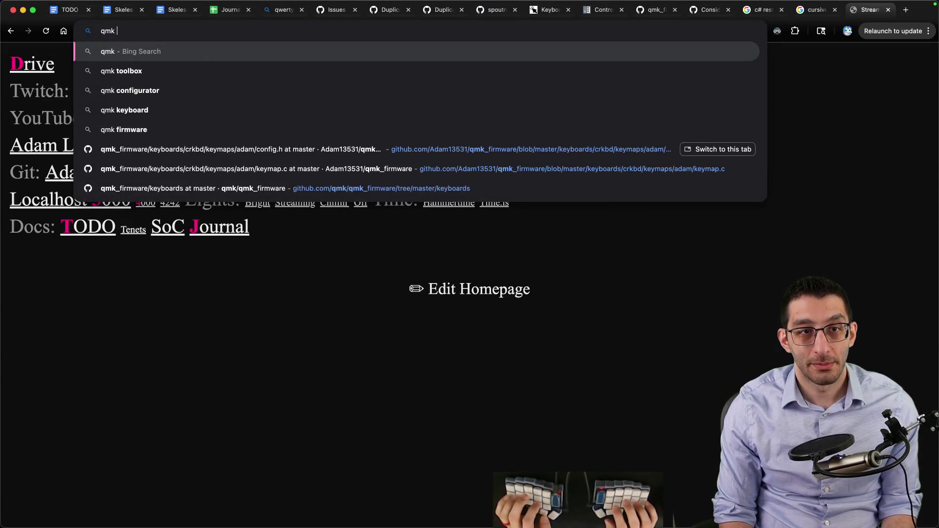
pyautogui.write('tap_code_delay')
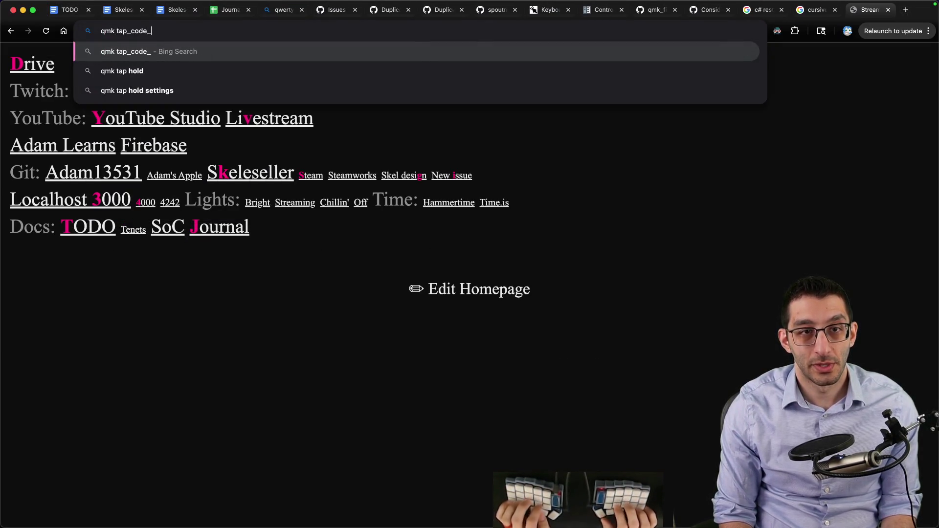
pyautogui.press('Return')
pyautogui.scroll(-5, 199, 227)
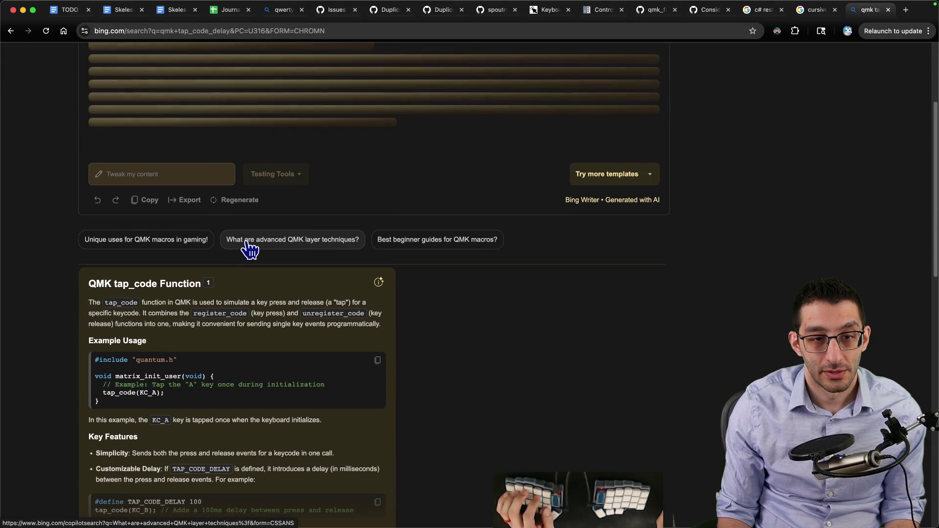
pyautogui.scroll(5, 252, 247)
pyautogui.scroll(-15, 250, 245)
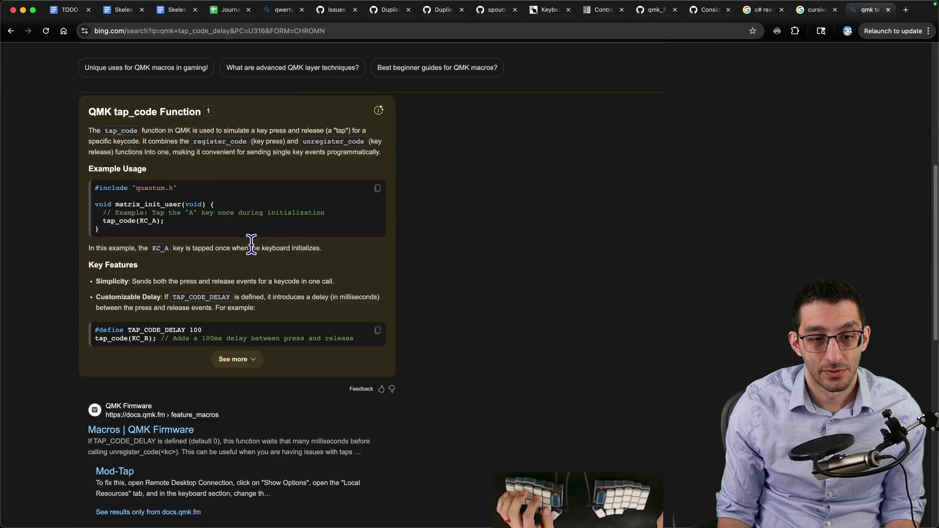
pyautogui.keyDown('super'); pyautogui.click(173, 228); pyautogui.keyUp('super')
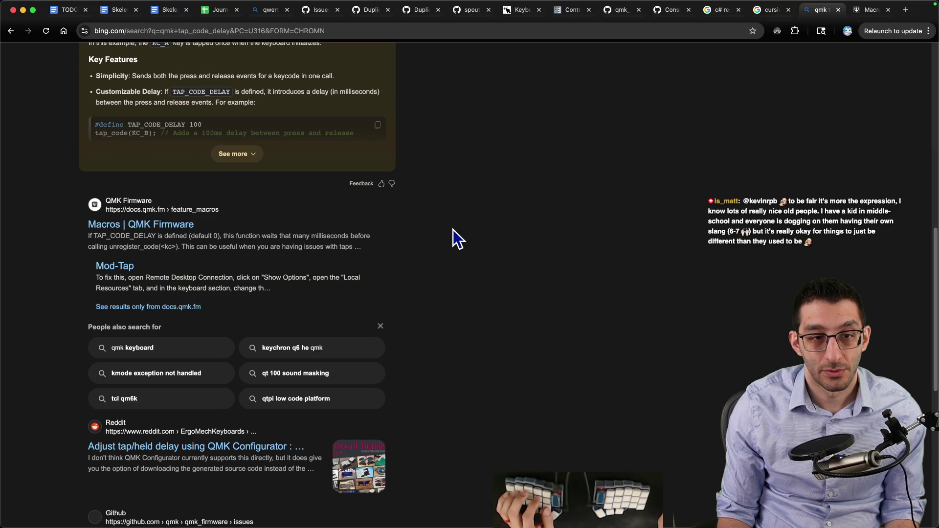
pyautogui.hotkey('ctrl', 'Tab')
# Find tap_code_delay on the docs page and copy the word TAP_CODE_DELAY
pyautogui.press('super+f')
pyautogui.write('t')
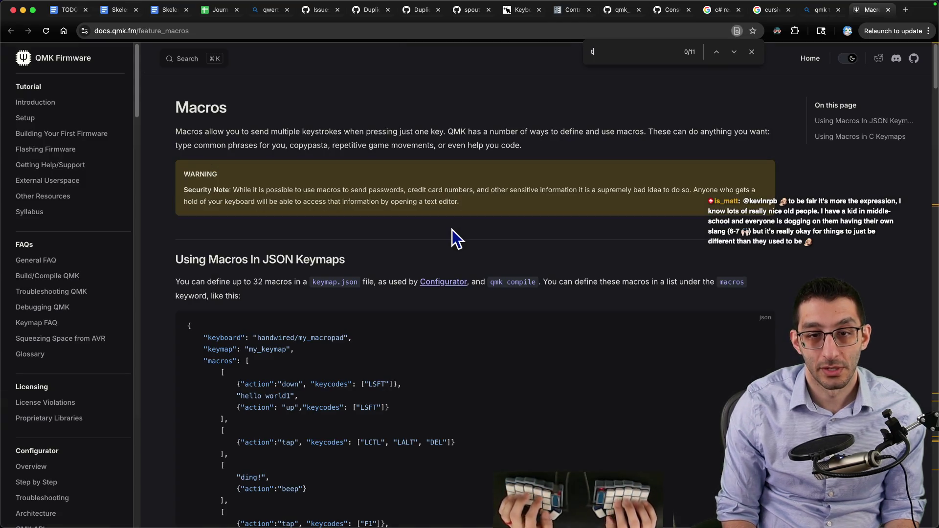
pyautogui.write('ap_code_delay')
pyautogui.scroll(-3, 430, 259)
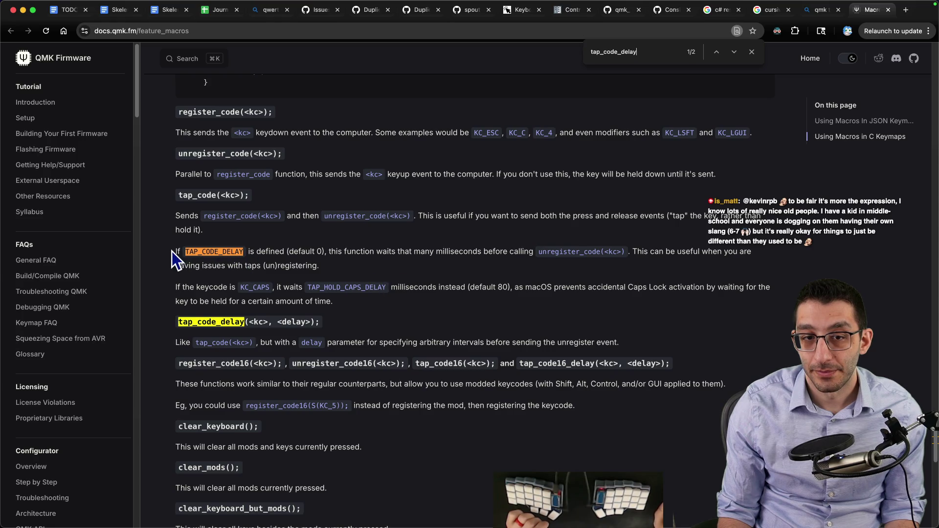
pyautogui.moveTo(171, 251); pyautogui.dragTo(337, 269)
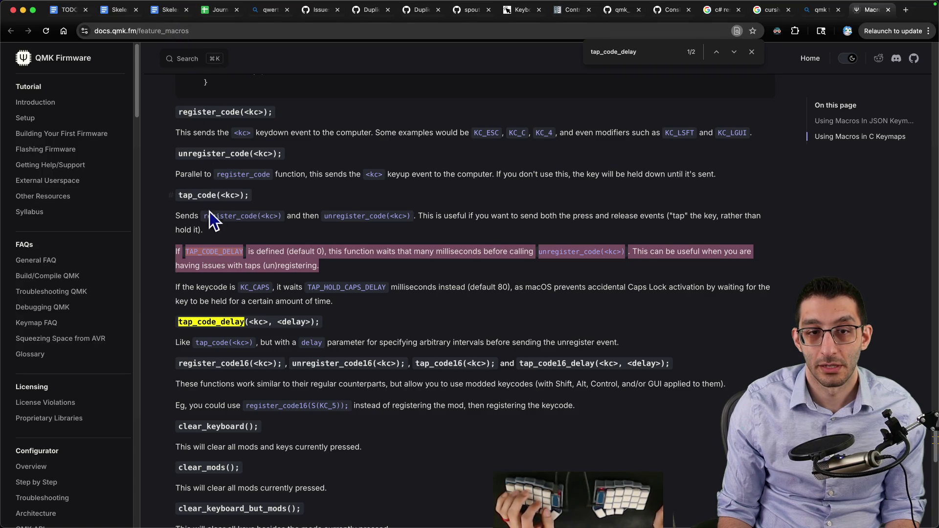
pyautogui.doubleClick(201, 250)
pyautogui.press('super+c')
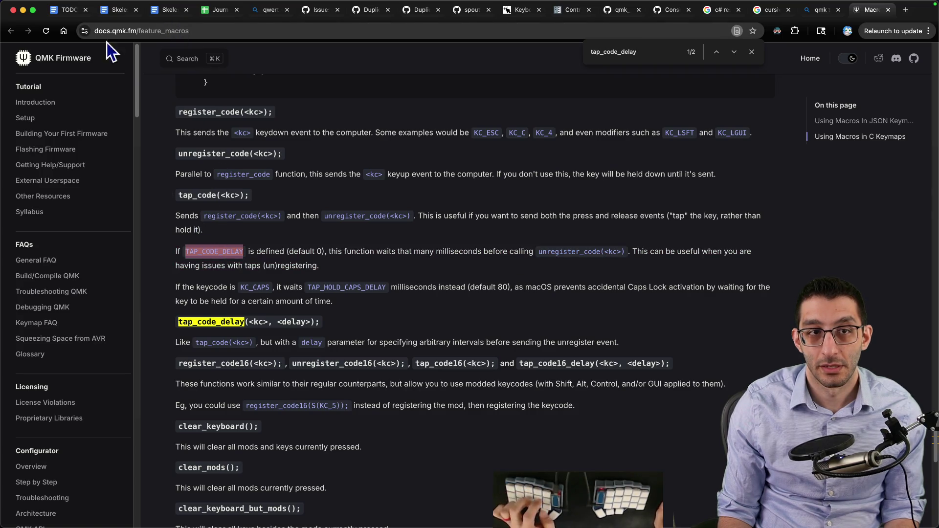
# Add a Monday bullet after 'Read this': 'Try TAP_CODE_DELAY and see if it fixes my issue…'
pyautogui.click(68, 10)
pyautogui.click(658, 236)
pyautogui.press('Return')
pyautogui.press('super+v')
pyautogui.write('Try')
pyautogui.press('End')
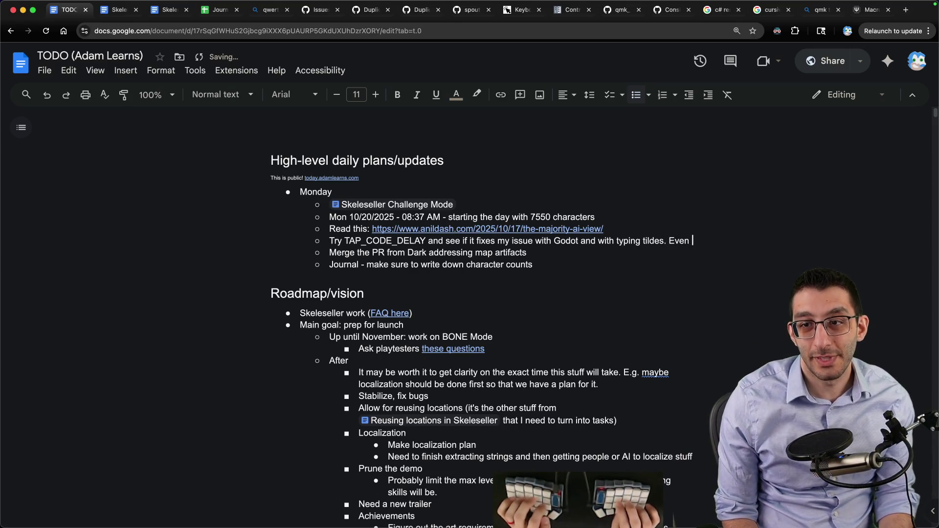
# Append 'Even ~20 ms is maybe okay...?' to the TAP_CODE_DELAY bullet
pyautogui.write('~20 ms is maybe okay...?')
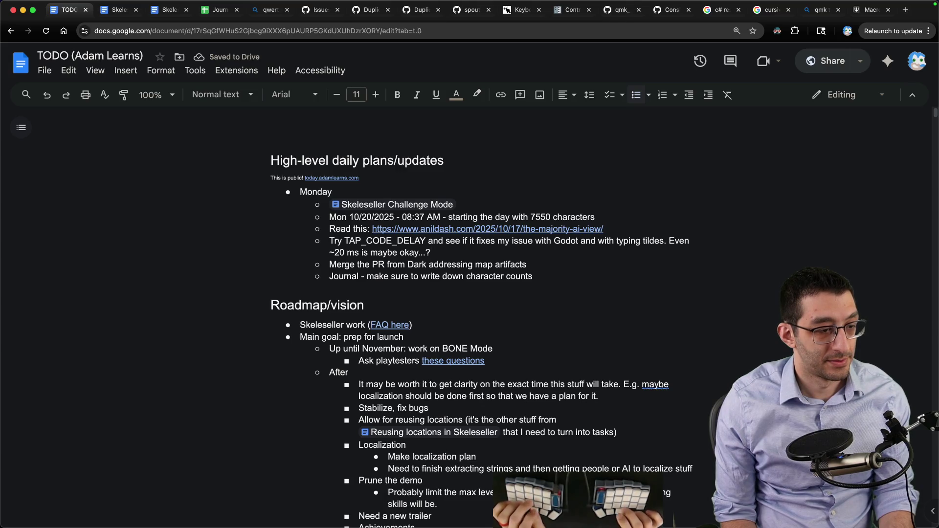
pyautogui.press('super+Tab')
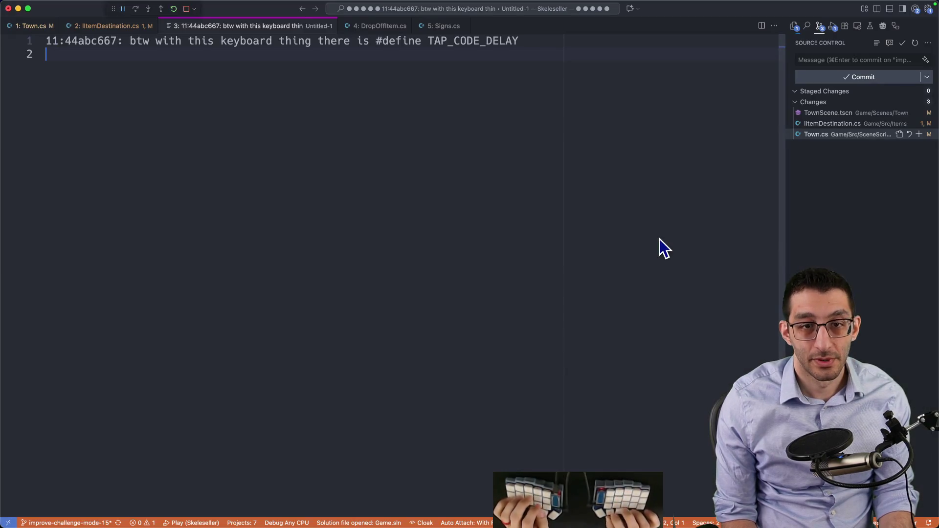
# Discard the unsaved scratch note and inspect the Key Grinder in the running game
pyautogui.press('super+w')
pyautogui.press('super+d')
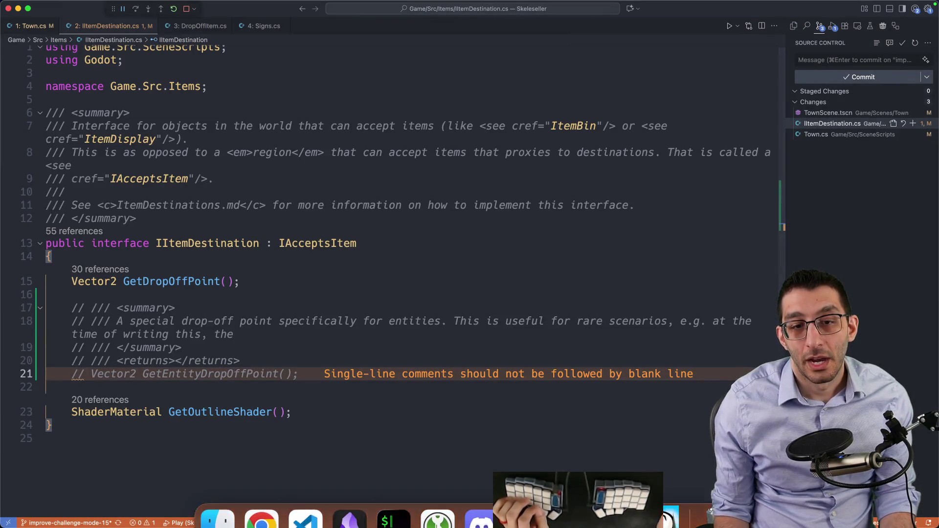
pyautogui.click(614, 504)
pyautogui.moveTo(337, 171)
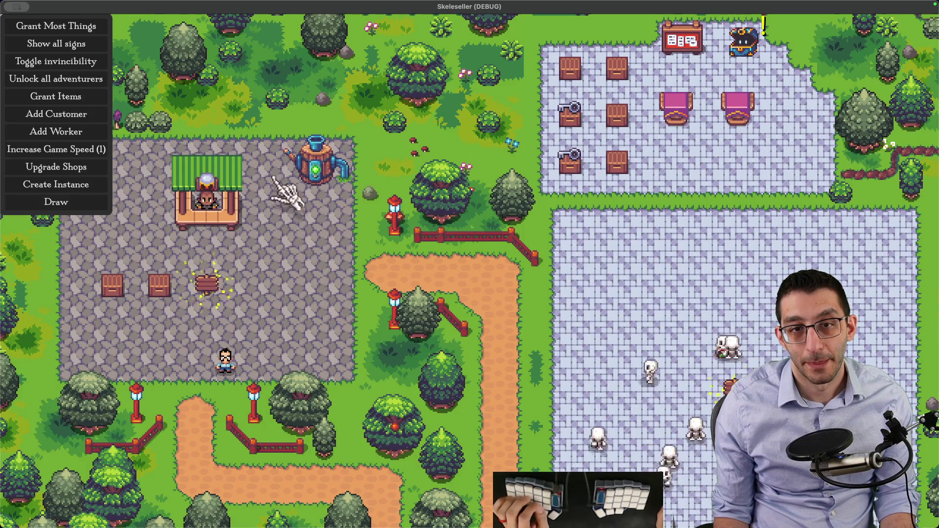
pyautogui.moveTo(283, 138)
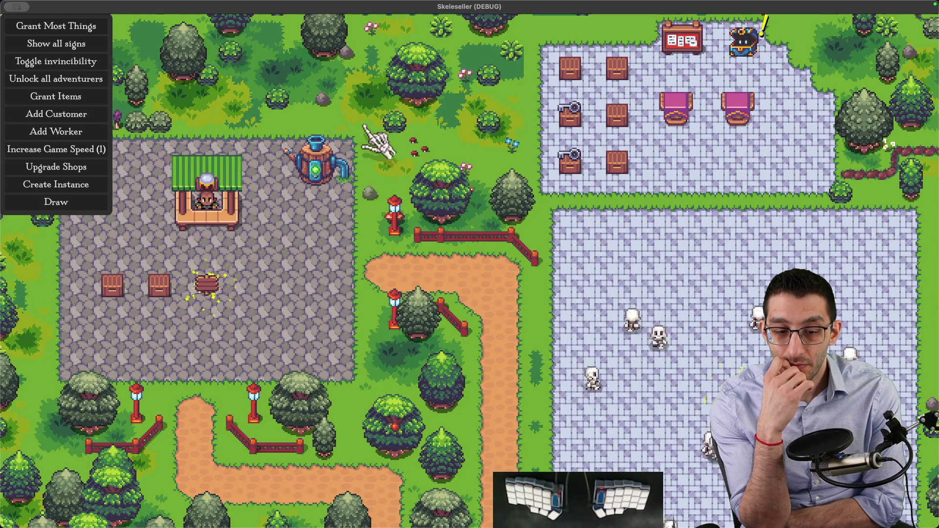
# Glance back at the code and game, then bring Godot's KeyGrinder scene forward
pyautogui.press('super+Tab')
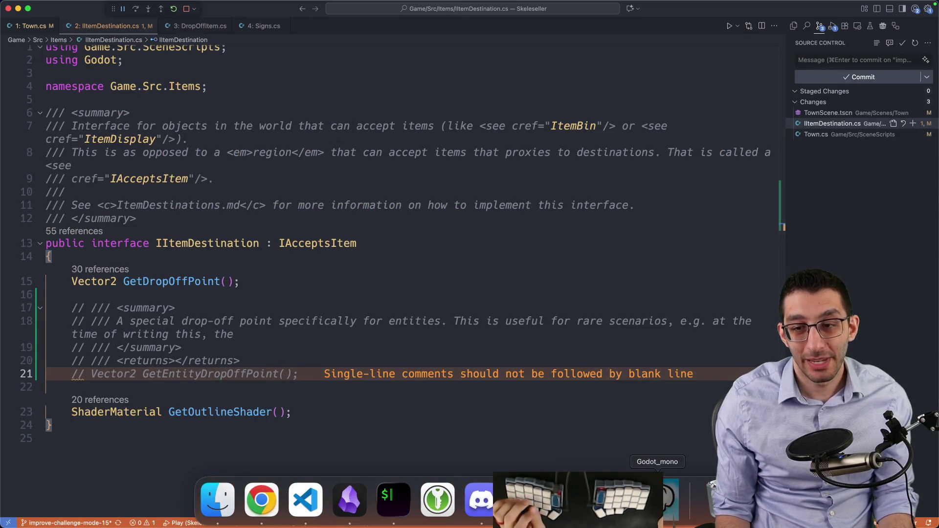
pyautogui.click(651, 509)
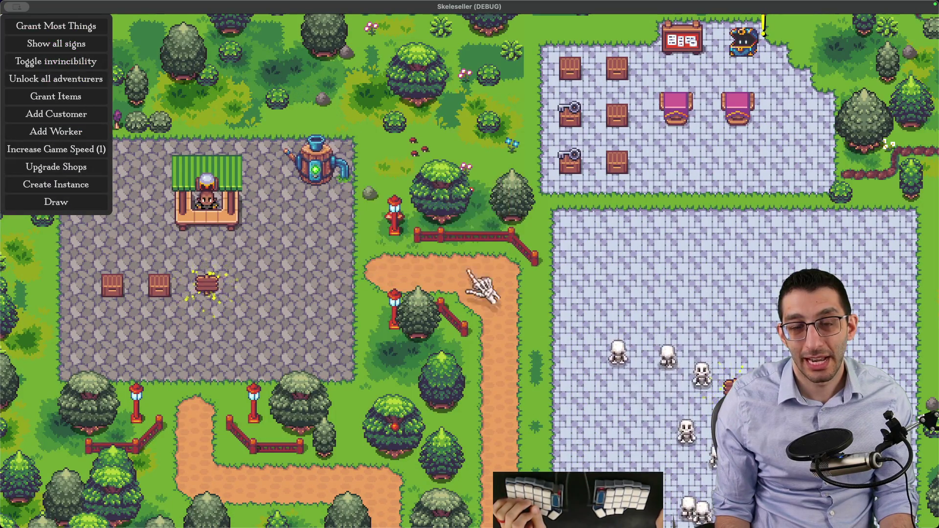
pyautogui.moveTo(614, 521)
pyautogui.click(614, 499)
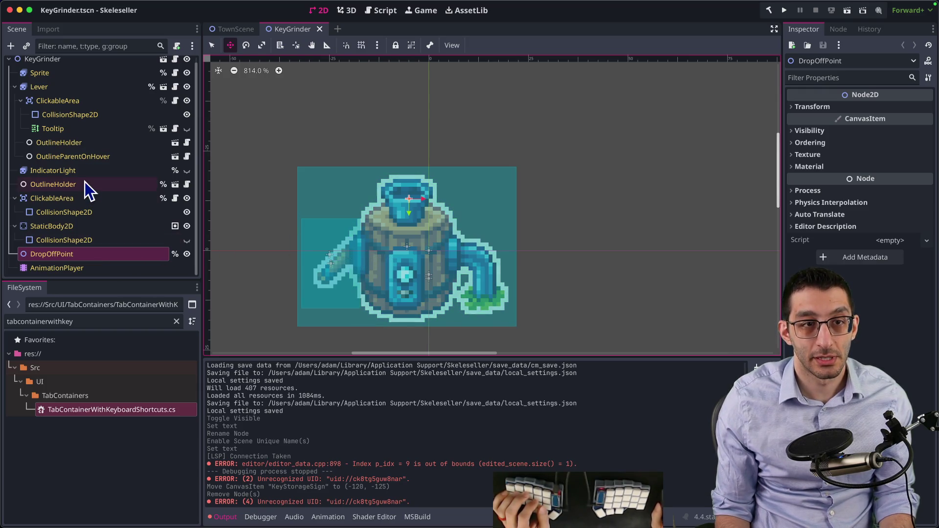
# Select the KeyGrinder Sprite node and expand its Sprite Frames to show the Produce animation
pyautogui.click(66, 74)
pyautogui.click(830, 107)
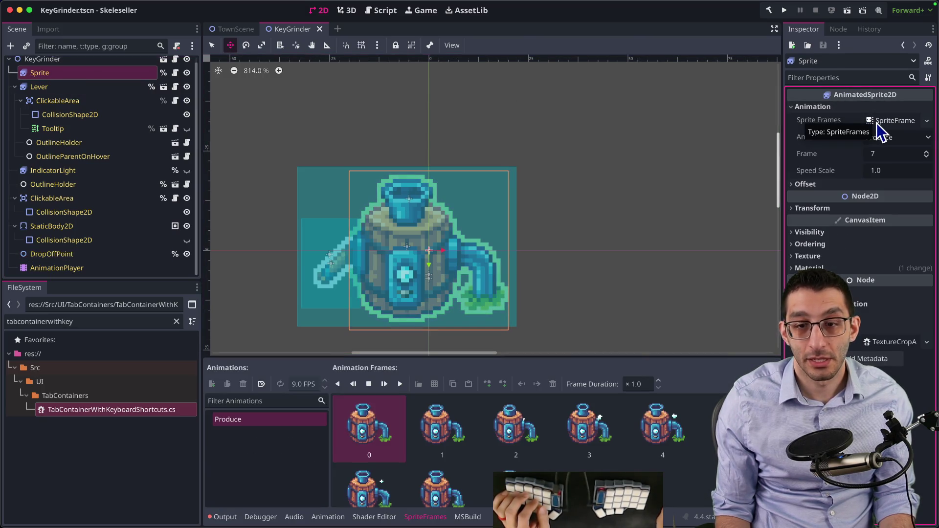
pyautogui.click(895, 122)
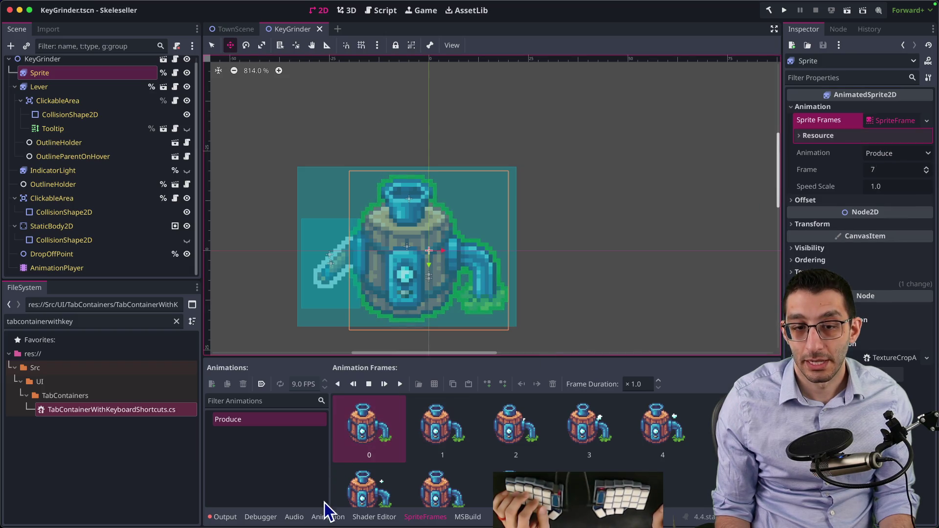
pyautogui.moveTo(309, 509)
pyautogui.click(224, 507)
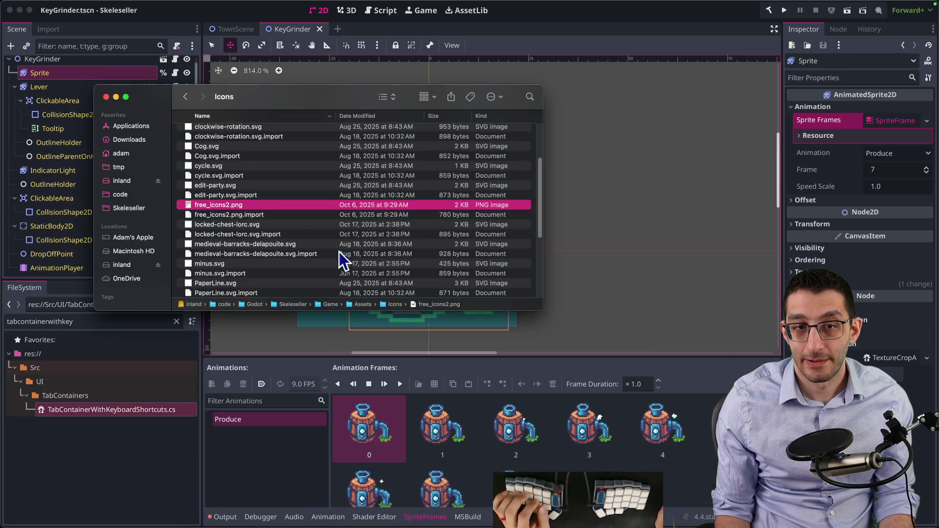
# Navigate in Finder to Assets > World > Farming and select extractor.png
pyautogui.press('super+Up')
pyautogui.press('Down')
pyautogui.press('Down')
pyautogui.press('Down')
pyautogui.press('Down')
pyautogui.press('Down')
pyautogui.press('Down')
pyautogui.press('Right')
pyautogui.press('Down')
pyautogui.press('Down')
pyautogui.press('Down')
pyautogui.press('Right')
pyautogui.press('Down')
pyautogui.press('Down')
pyautogui.press('Down')
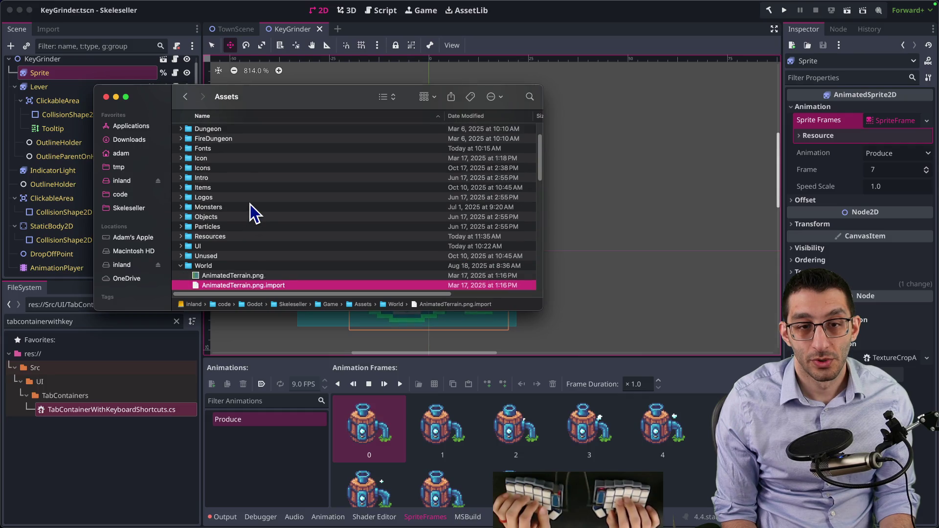
pyautogui.press('Down')
pyautogui.press('Down')
pyautogui.press('Down')
pyautogui.press('Up')
pyautogui.press('Up')
pyautogui.press('Up')
pyautogui.press('Left')
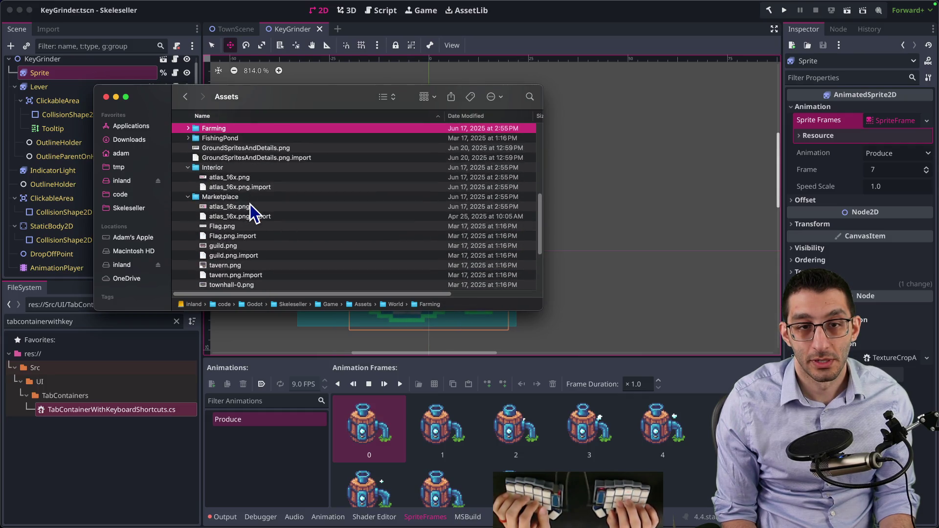
pyautogui.press('Right')
pyautogui.press('Down')
pyautogui.press('Down')
pyautogui.press('Down')
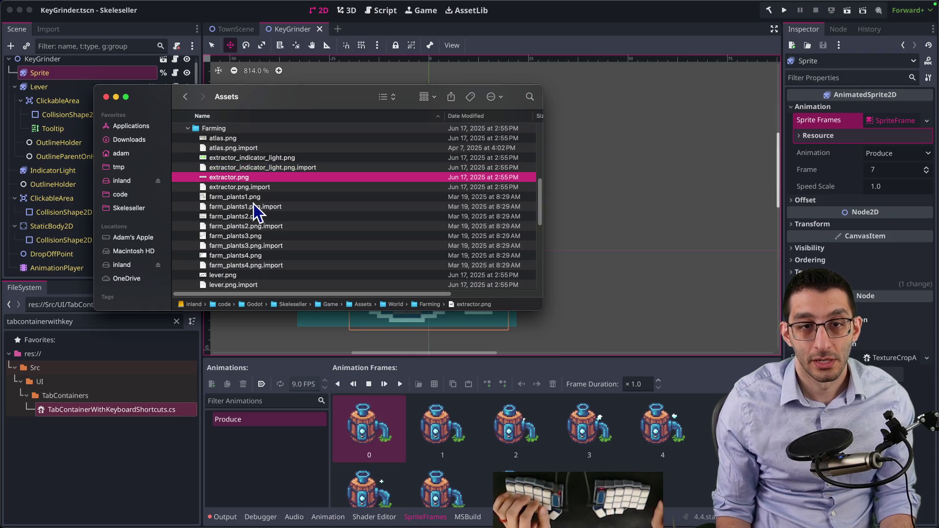
# Open extractor.png in GIMP via Open With
pyautogui.rightClick(240, 178)
pyautogui.moveTo(260, 195)
pyautogui.click(374, 194)
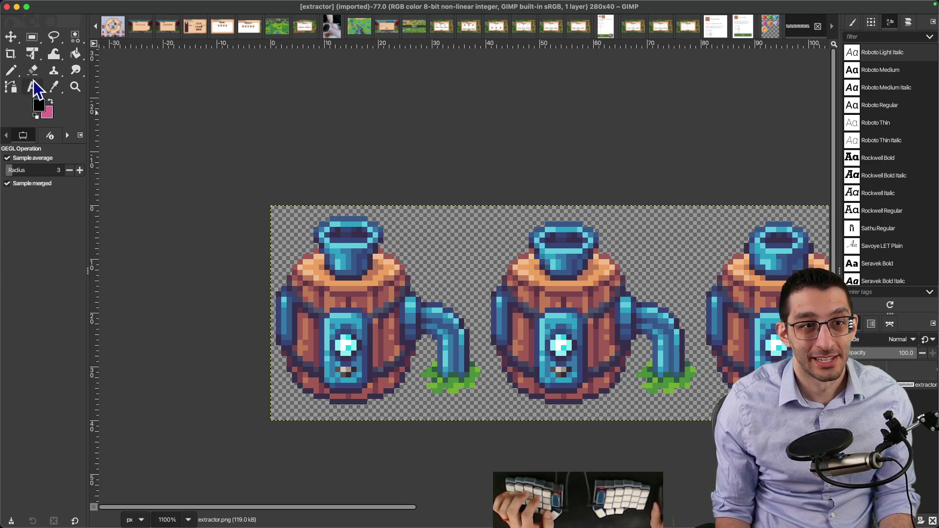
pyautogui.press('n')
# Search 'gimp measure tool' and open GIMP's Measure tool documentation
pyautogui.press('super+Tab')
pyautogui.press('super+t')
pyautogui.write('gimp measure tool')
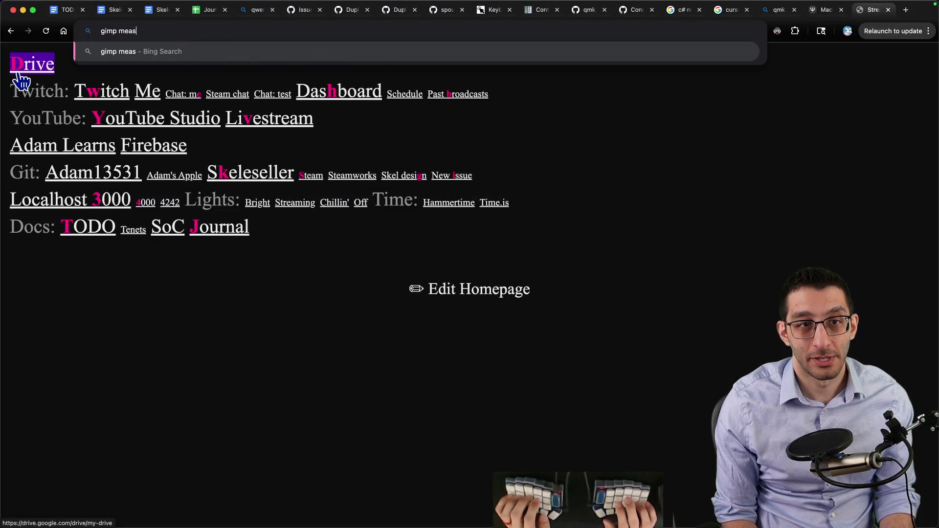
pyautogui.press('Return')
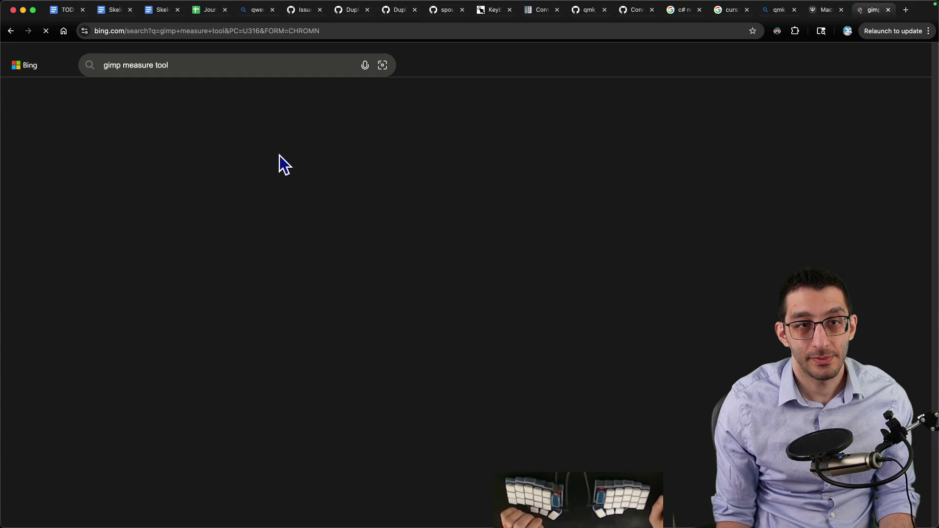
pyautogui.click(242, 206)
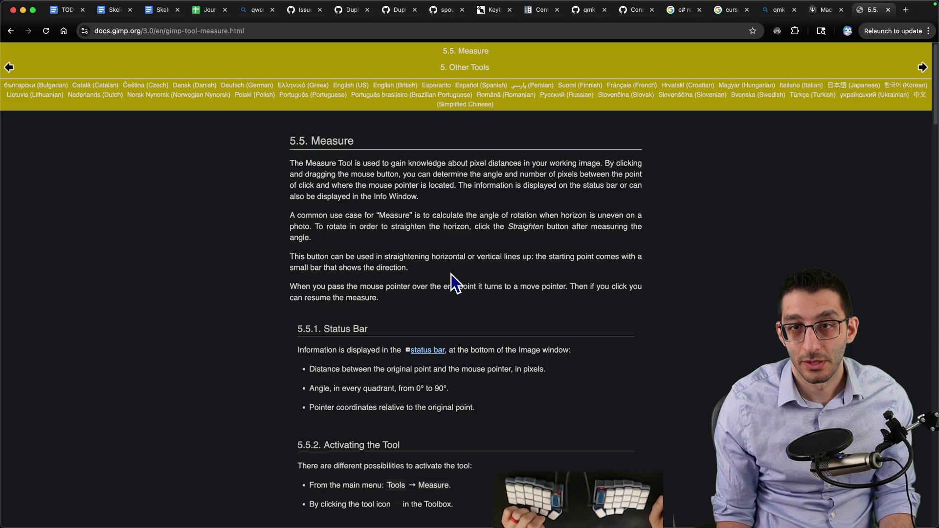
pyautogui.click(650, 516)
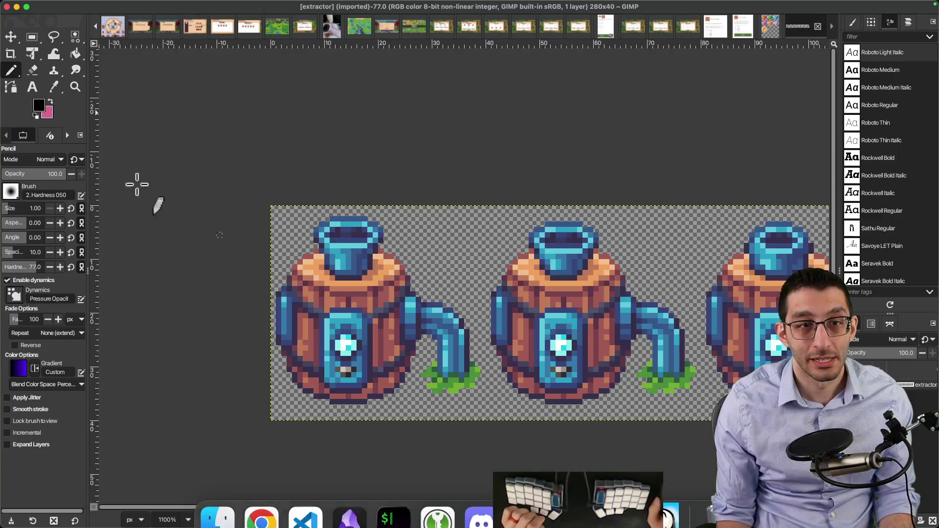
# Measure across the first extractor pot: 29.7 pixels at 19.65° (10 × 28)
pyautogui.moveTo(56, 91)
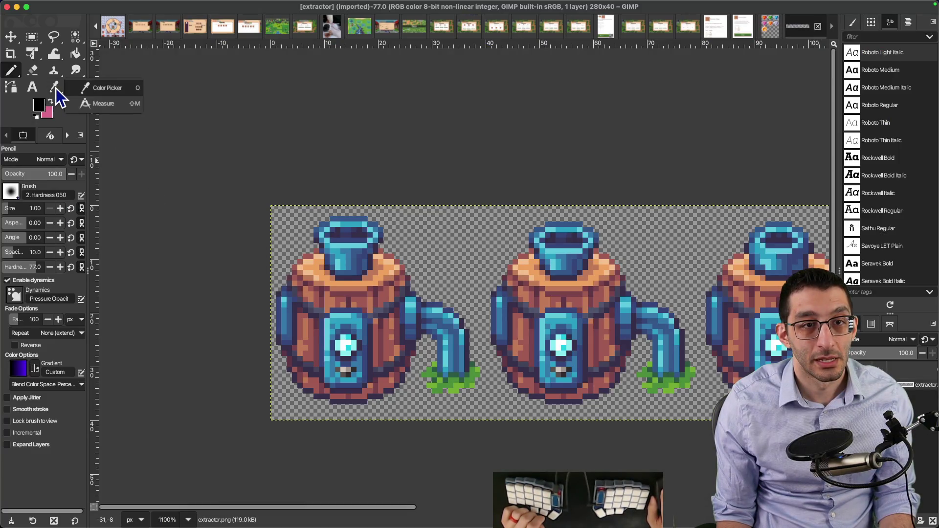
pyautogui.click(81, 103)
pyautogui.moveTo(346, 228); pyautogui.dragTo(293, 379)
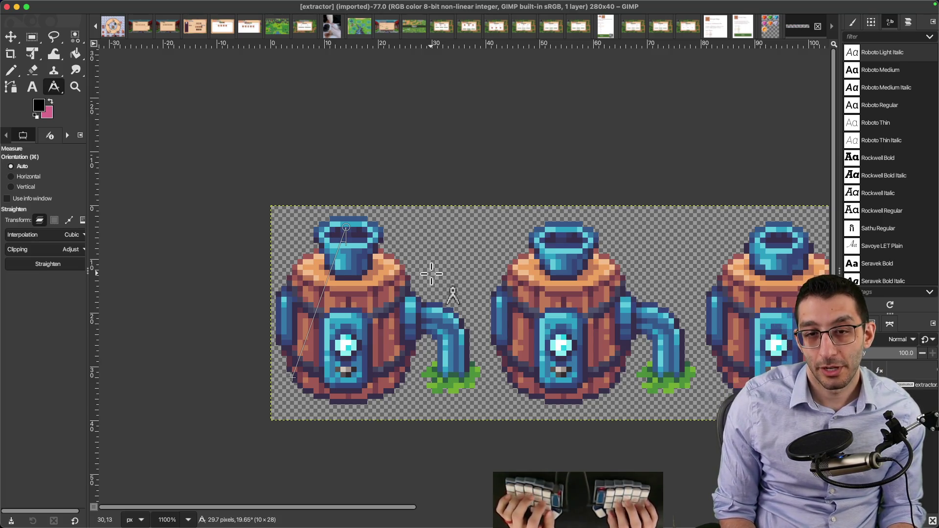
pyautogui.press('super+Tab')
pyautogui.hotkey('ctrl', '-')
pyautogui.hotkey('ctrl', '-')
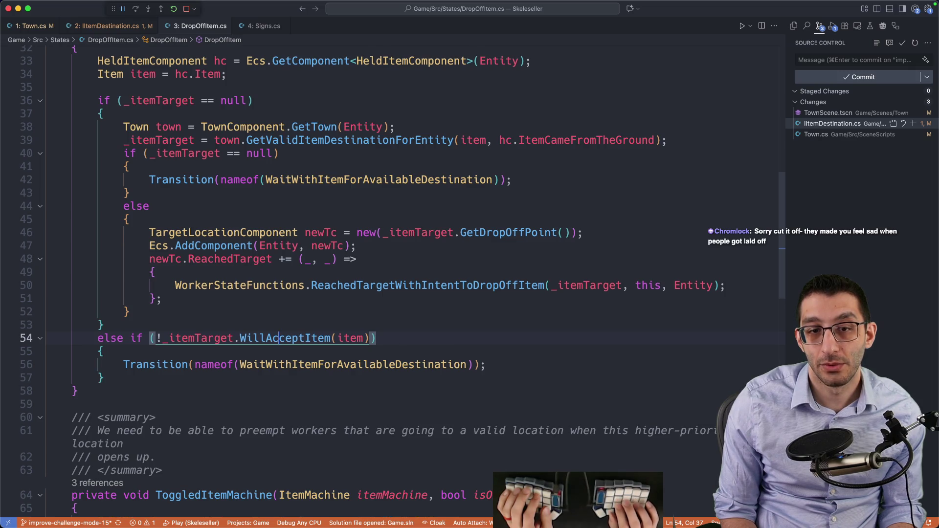
# Search DropOffItem.cs for getdropof and land on the GetDropOffPoint target creation on line 46
pyautogui.scroll(2, 430, 273)
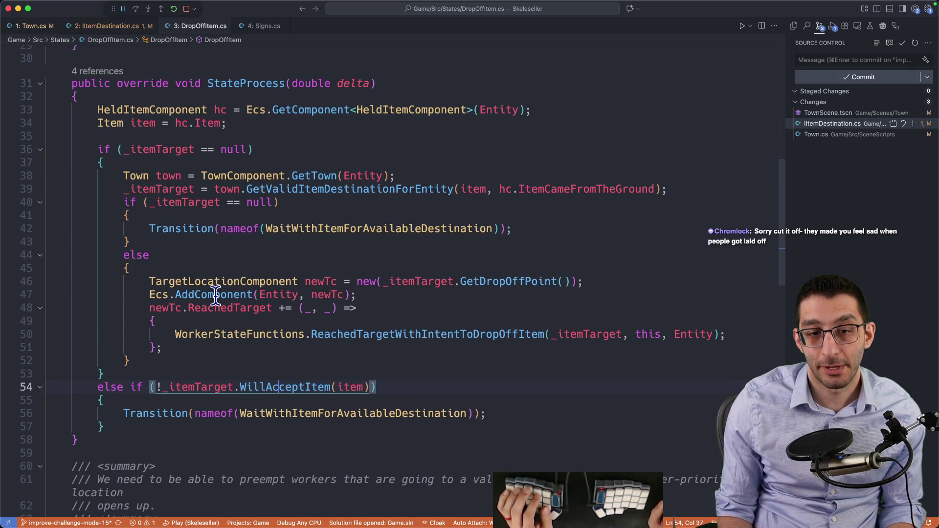
pyautogui.press('super+f')
pyautogui.write('getdr')
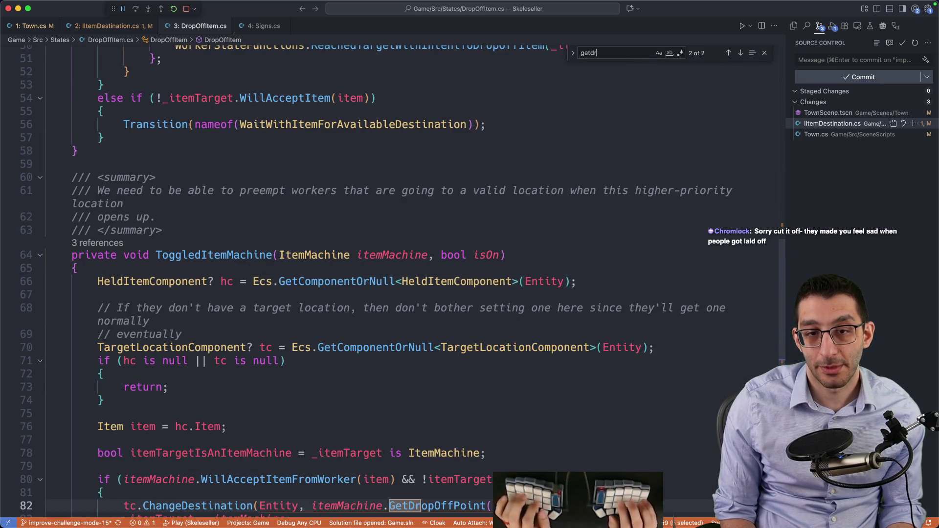
pyautogui.write('opoff')
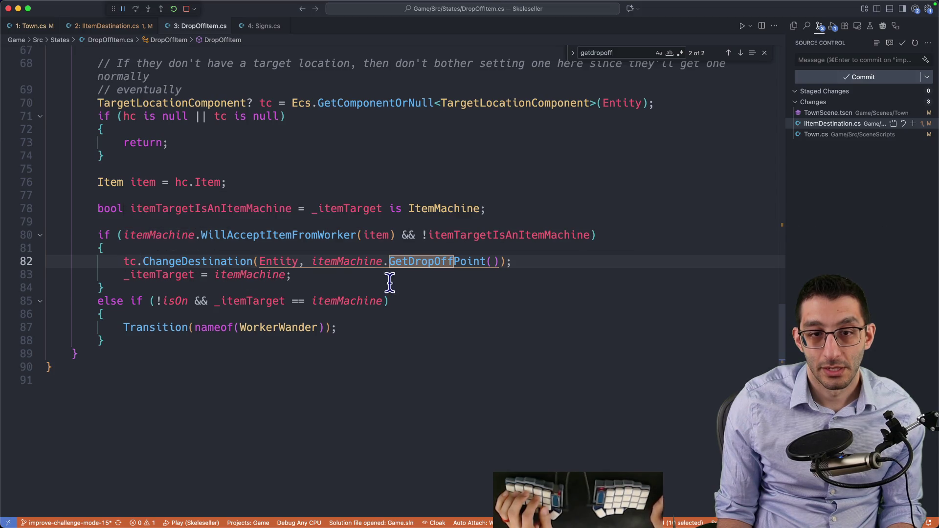
pyautogui.scroll(3, 529, 275)
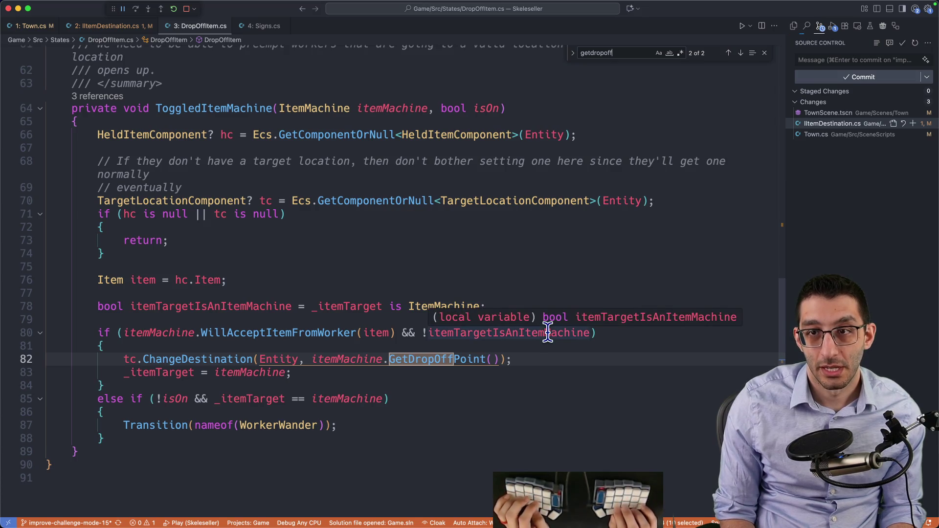
pyautogui.press('Return')
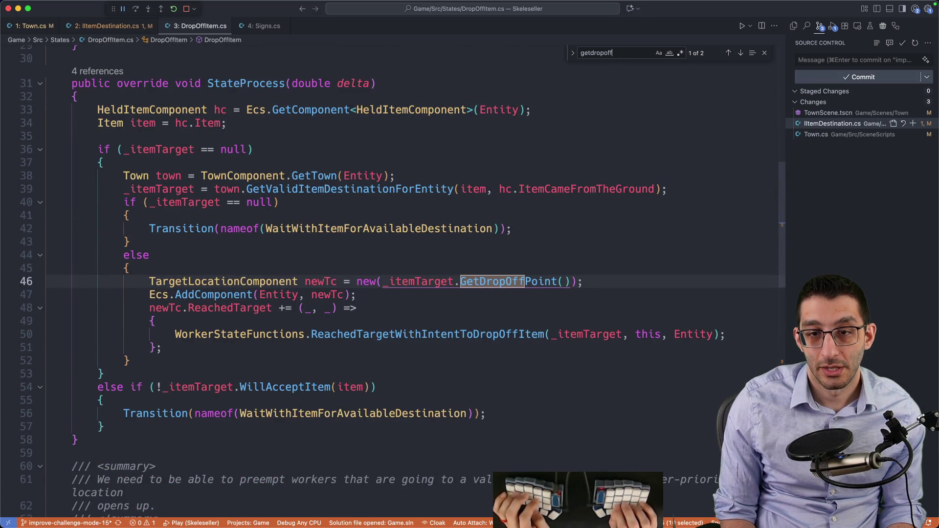
pyautogui.press('Escape')
pyautogui.press('ctrl+shift+super+Right')
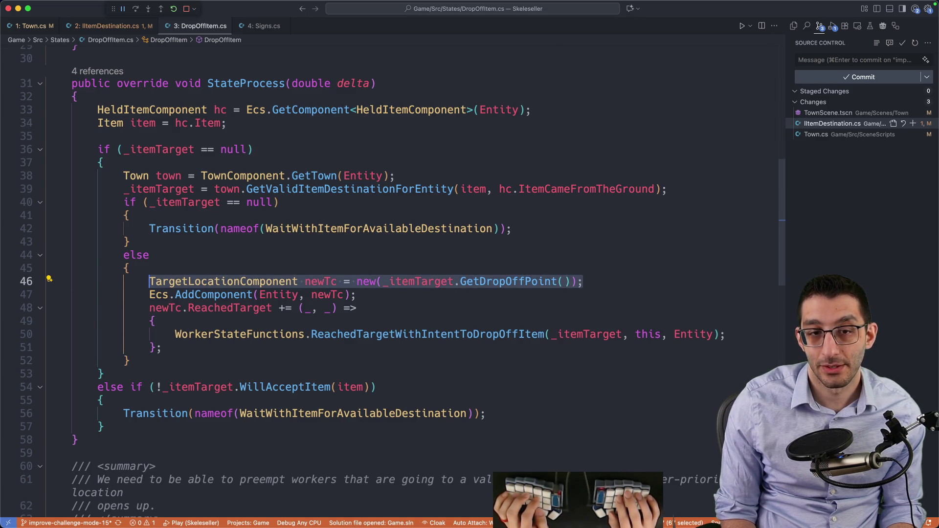
pyautogui.press('Left')
# Look up TargetLocationComponent's DistanceThreshold, then add 'newTc.DistanceThreshold = 29;' below line 46
pyautogui.press('F12')
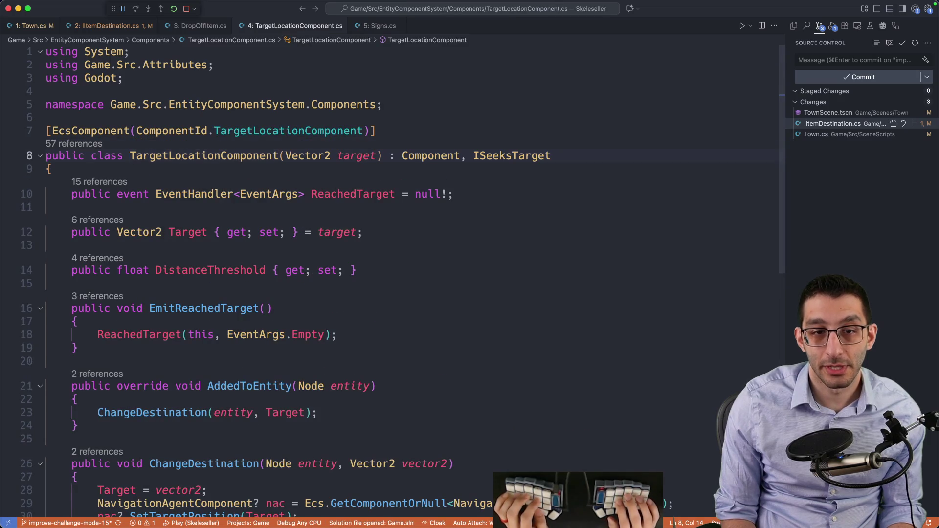
pyautogui.doubleClick(245, 270)
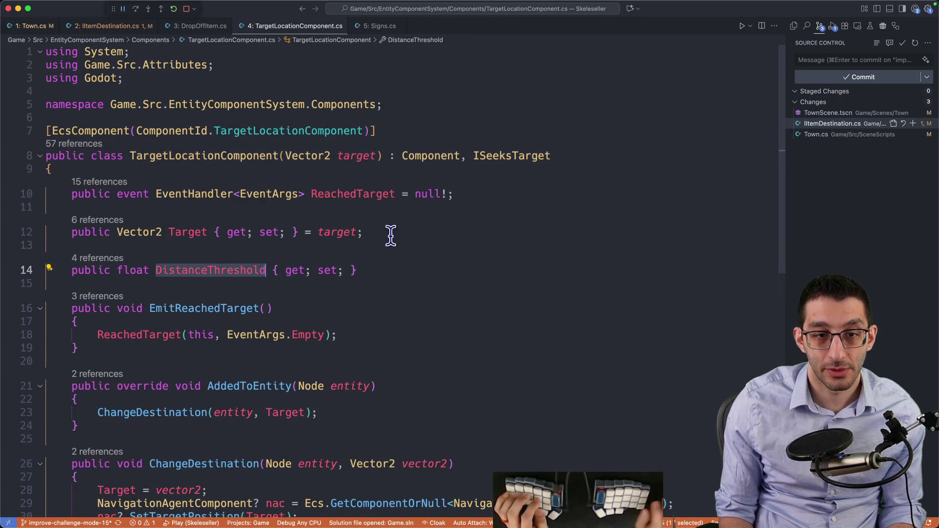
pyautogui.hotkey('ctrl', '-')
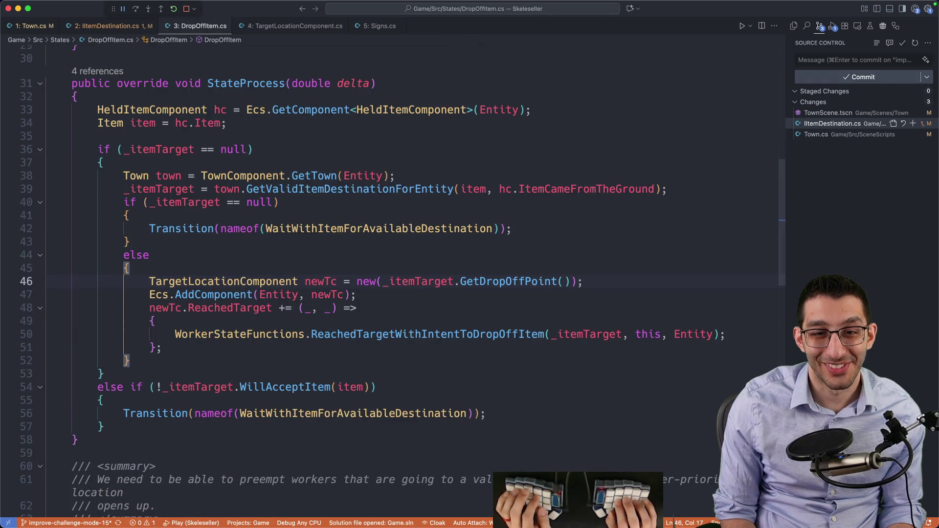
pyautogui.press('Return')
pyautogui.write('newTc.DistanceThreshold = ')
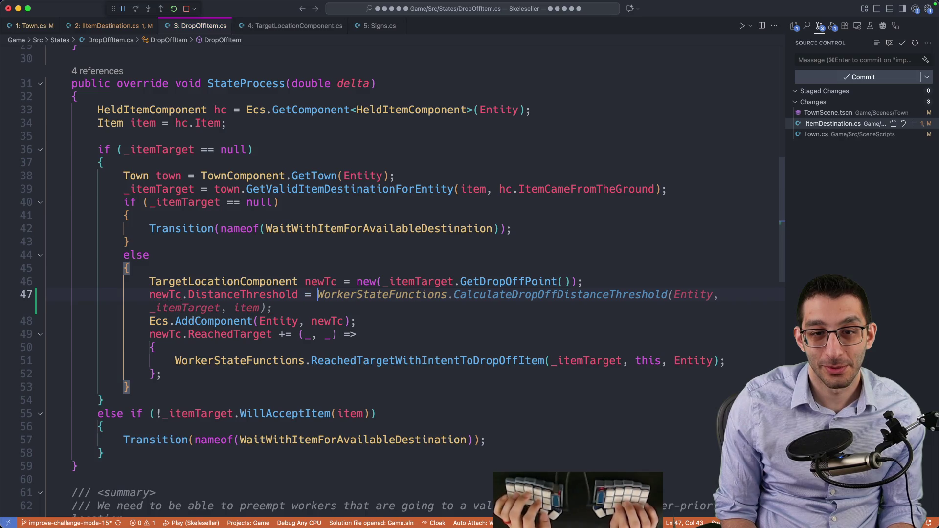
pyautogui.write('29;')
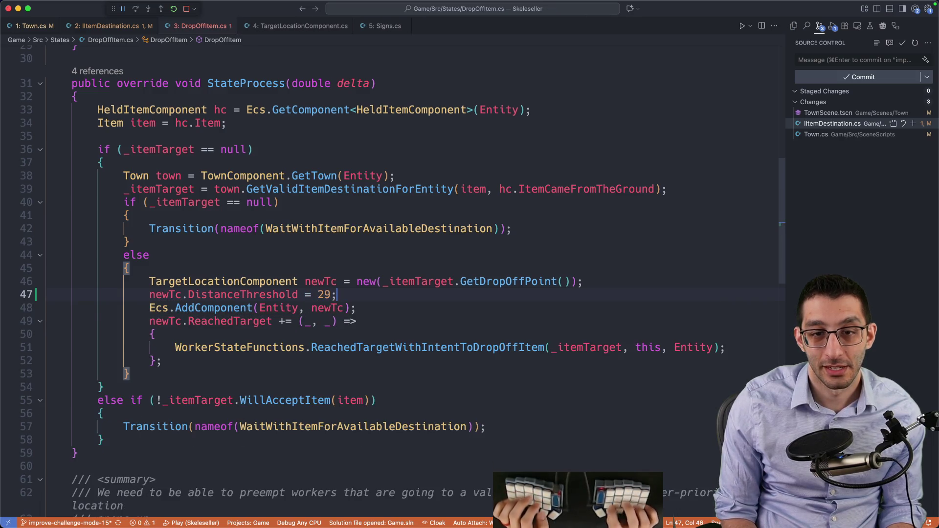
# Save DropOffItem.cs, stop the debug session, and relaunch Skeleseller with F5
pyautogui.press('super+s')
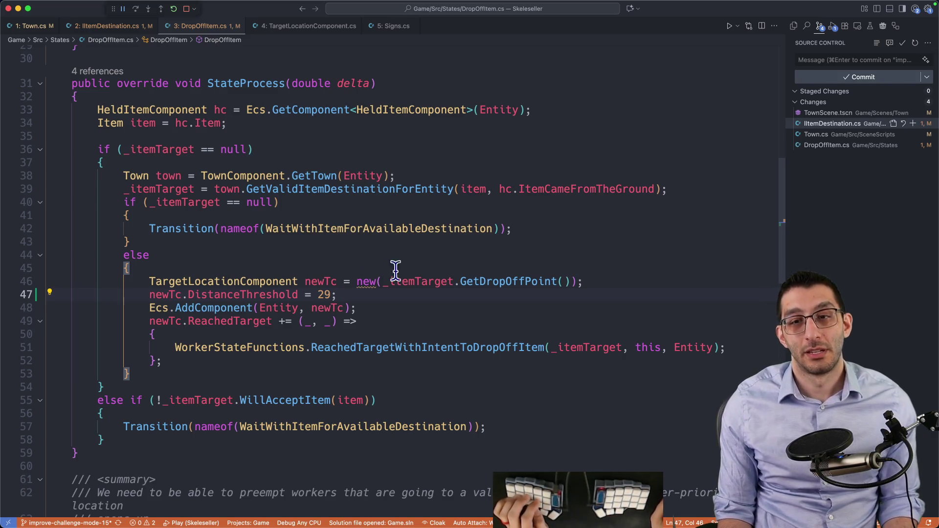
pyautogui.hotkey('shift', 'F5')
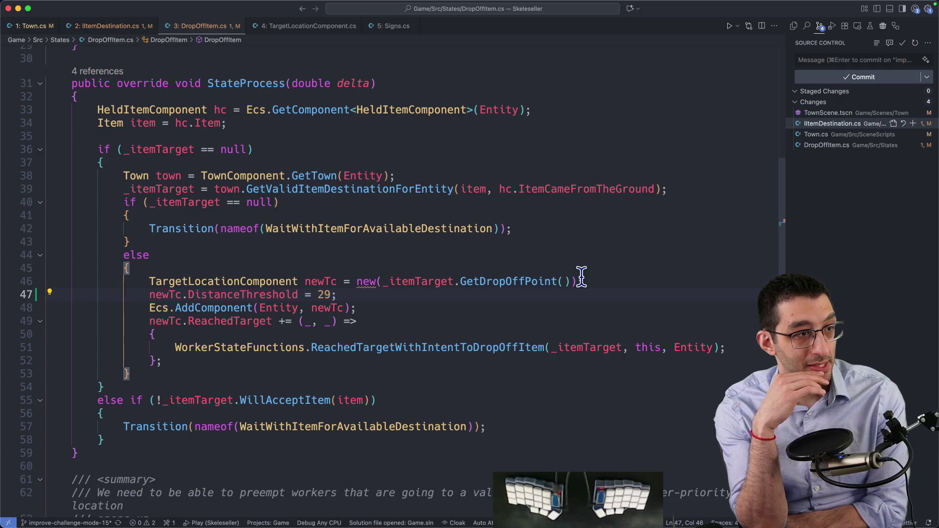
pyautogui.press('F5')
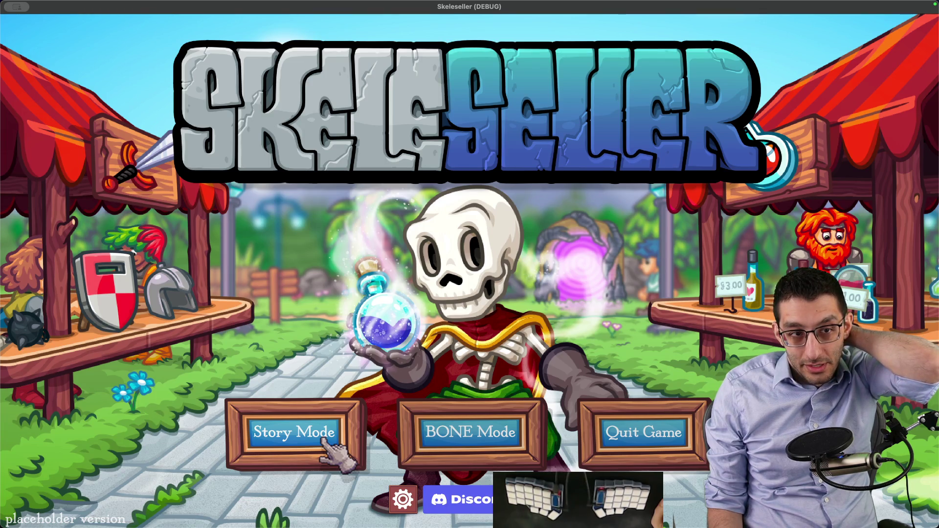
# Start Story Mode from the existing save, dismissing the debug cheat menu and Garbage Slime offer
pyautogui.click(323, 439)
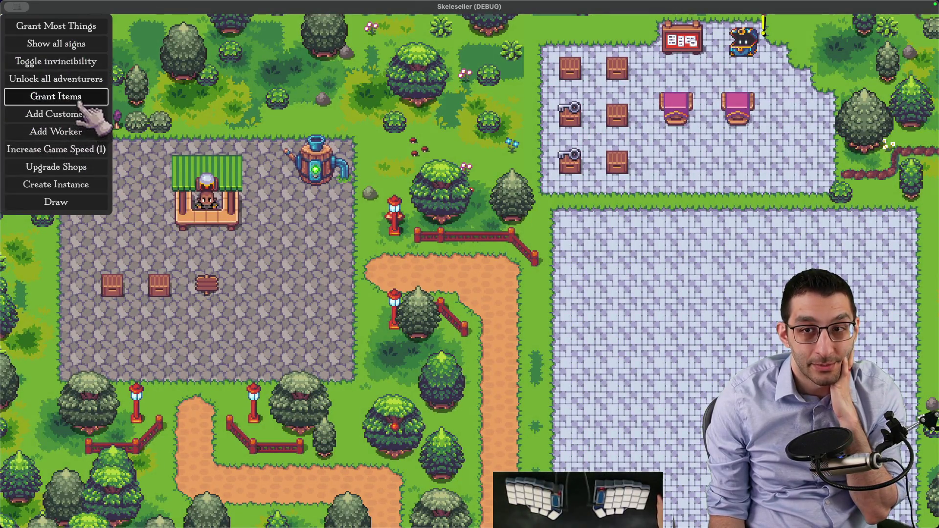
pyautogui.click(80, 102)
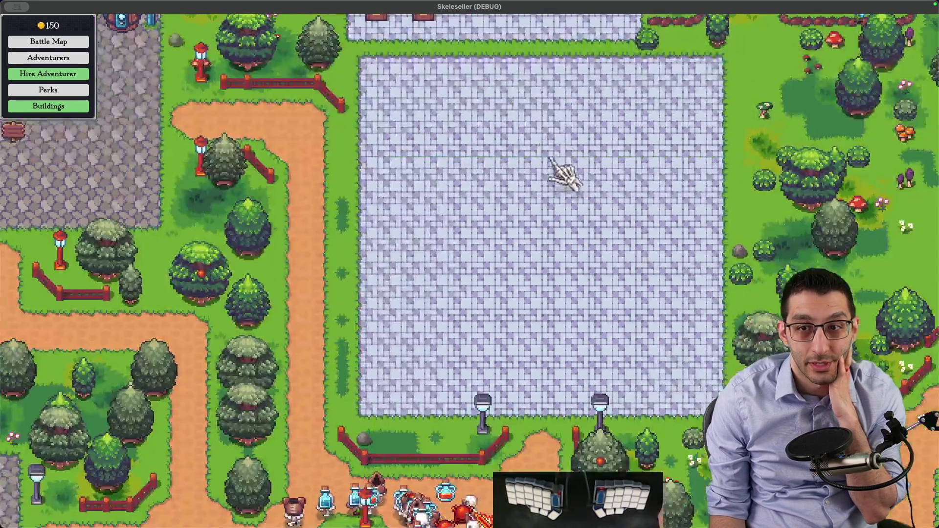
pyautogui.scroll(-3, 562, 174)
pyautogui.click(394, 247)
# Save the current game from the pause menu, then reopen the pause menu
pyautogui.press('Escape')
pyautogui.click(465, 225)
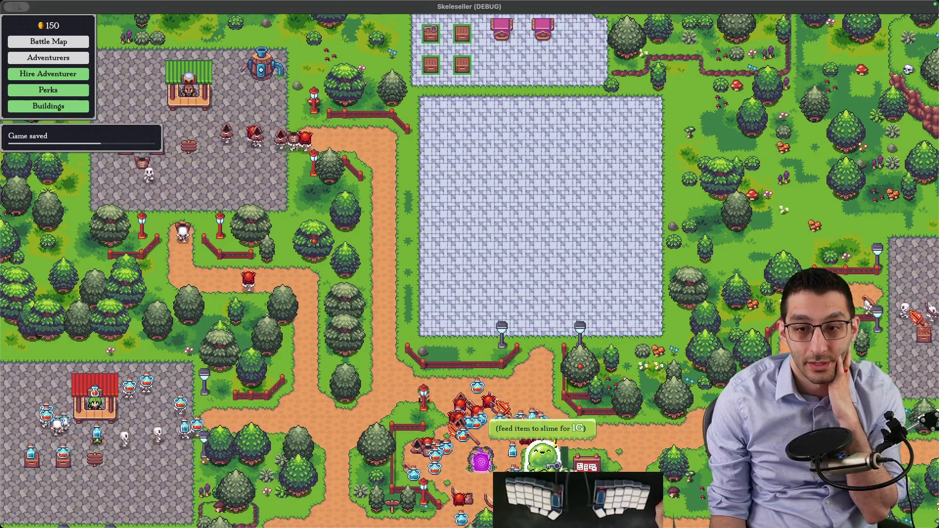
pyautogui.scroll(4, 467, 323)
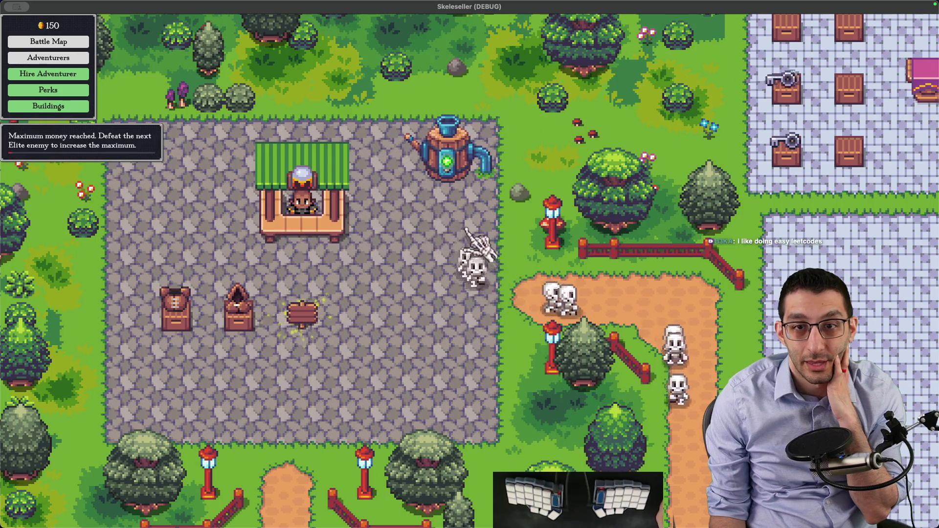
pyautogui.scroll(-2, 440, 274)
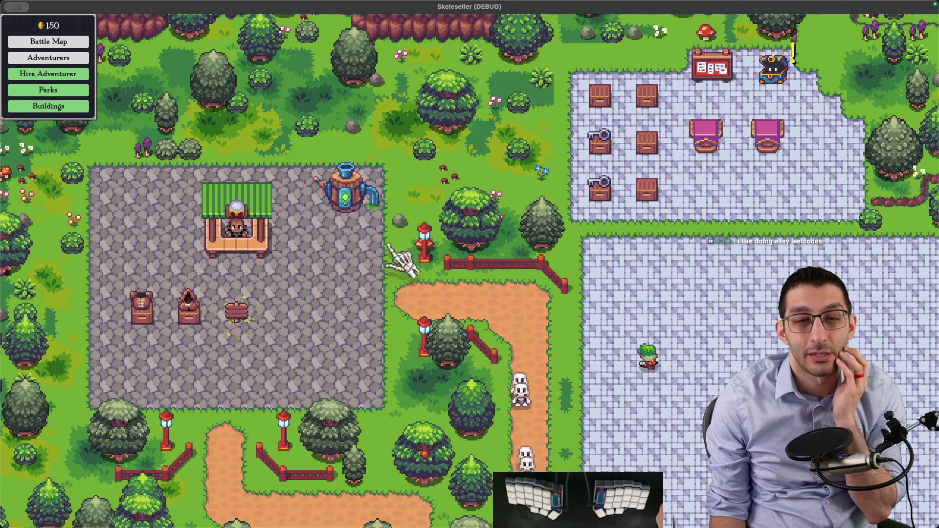
pyautogui.press('Escape')
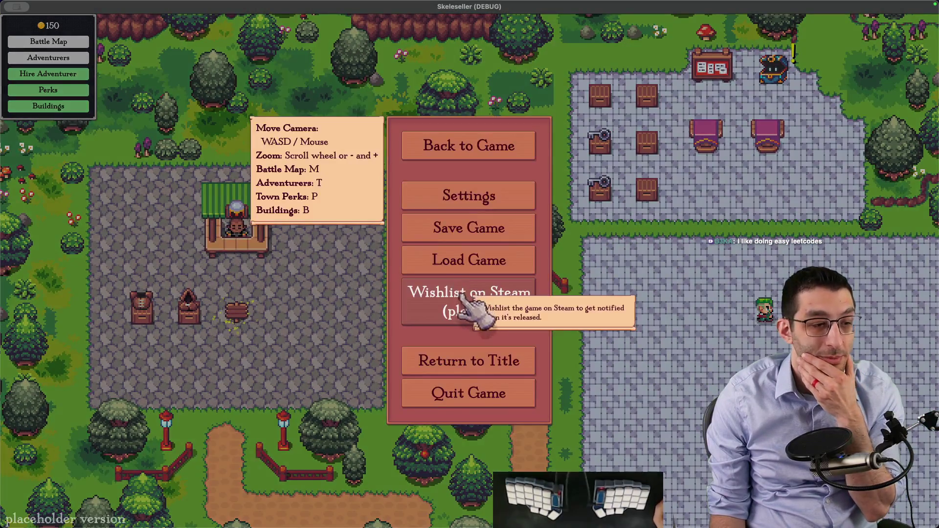
# Load the saved game, zoom into the workshop square, and switch on the Key Grinder
pyautogui.click(462, 259)
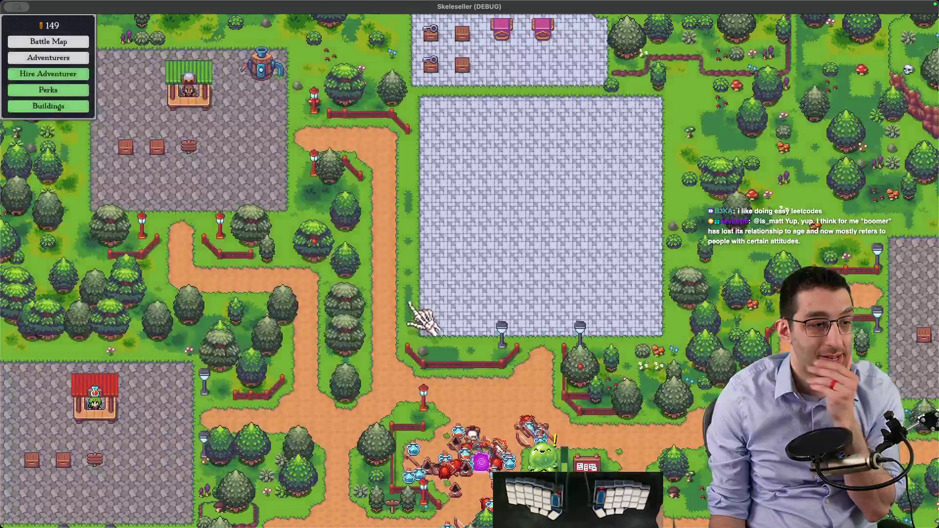
pyautogui.scroll(4, 486, 296)
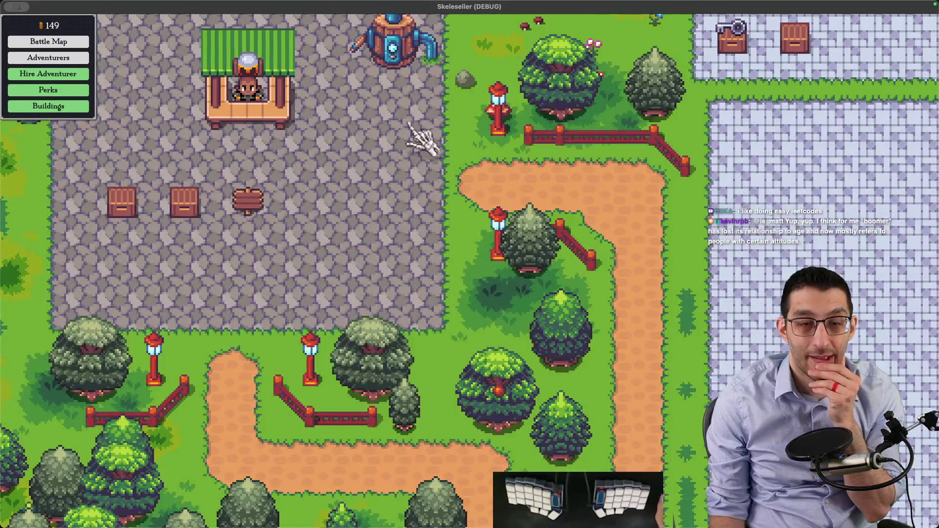
pyautogui.scroll(-3, 386, 218)
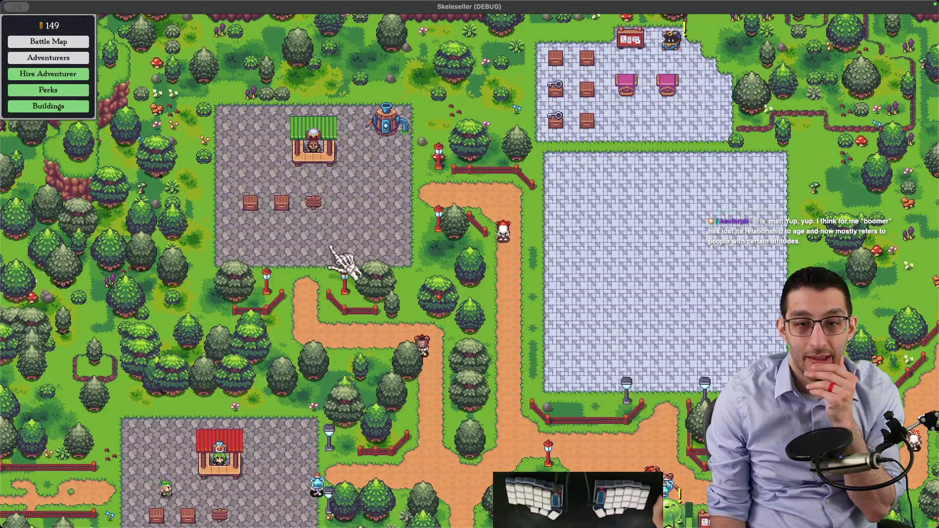
pyautogui.scroll(2, 346, 273)
pyautogui.scroll(2, 428, 323)
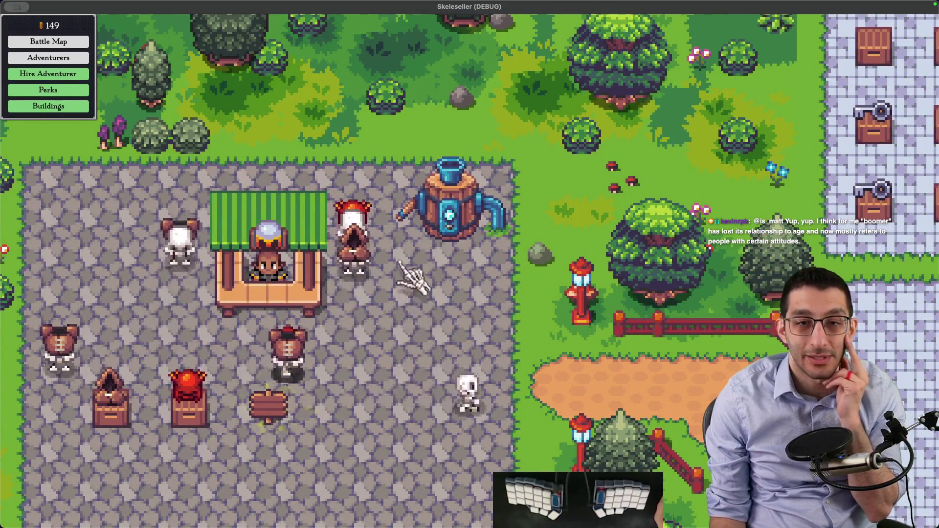
pyautogui.click(412, 226)
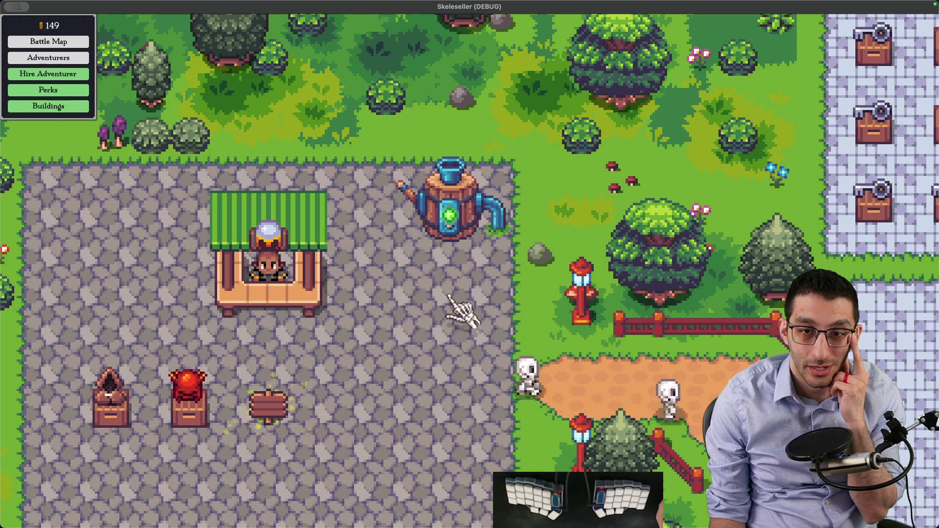
pyautogui.moveTo(472, 300); pyautogui.dragTo(349, 261)
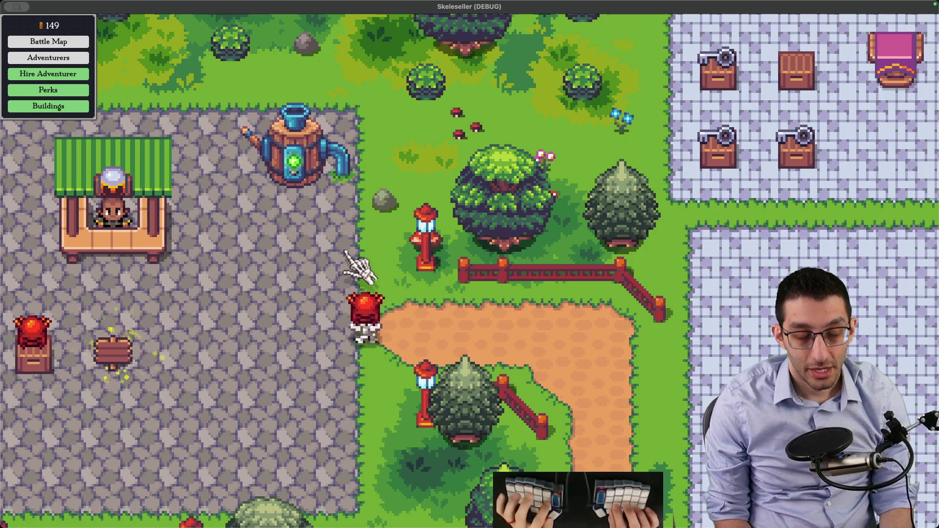
# Change newTc.DistanceThreshold from 29 to 40 on line 47 and relaunch with F5
pyautogui.press('super+Tab')
pyautogui.press('BackSpace')
pyautogui.write('40;')
pyautogui.press('Down')
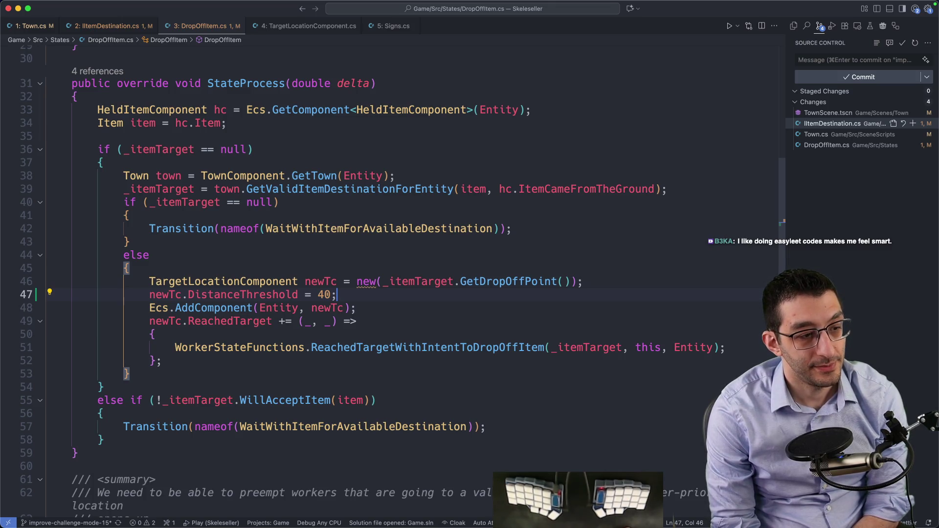
pyautogui.press('F5')
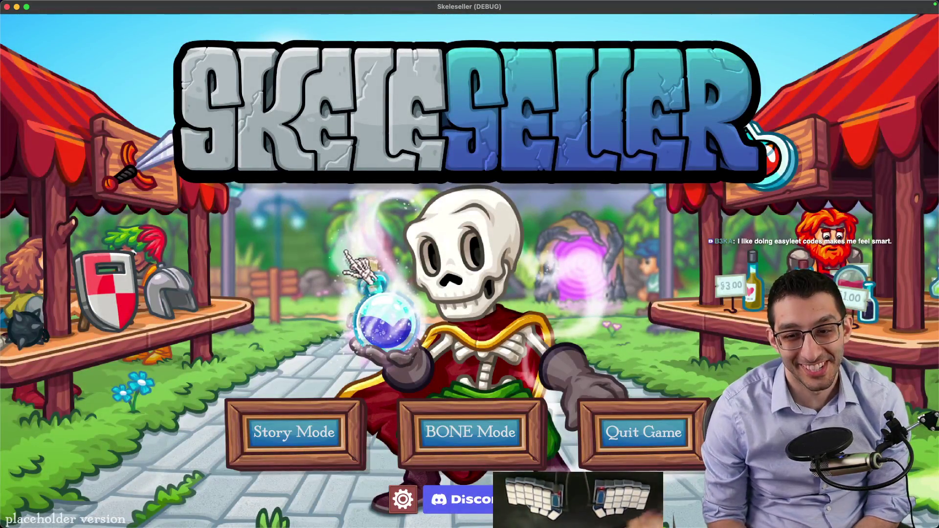
# Continue the saved town in Story Mode, briefly toggling the debug cheat menu
pyautogui.click(343, 435)
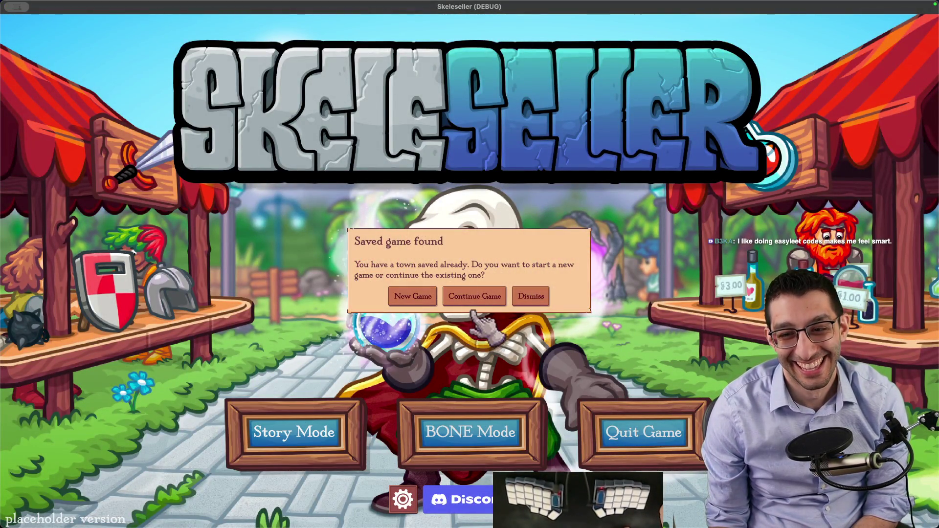
pyautogui.click(476, 297)
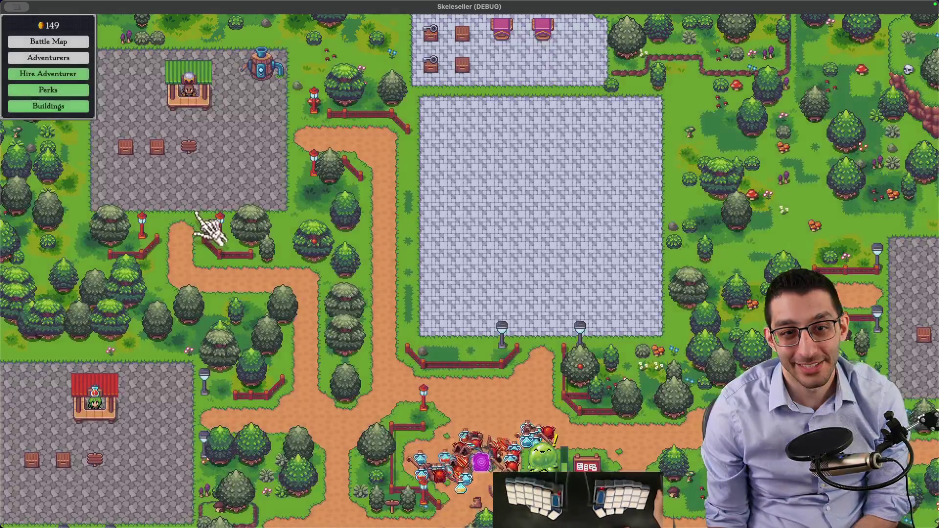
pyautogui.press('`')
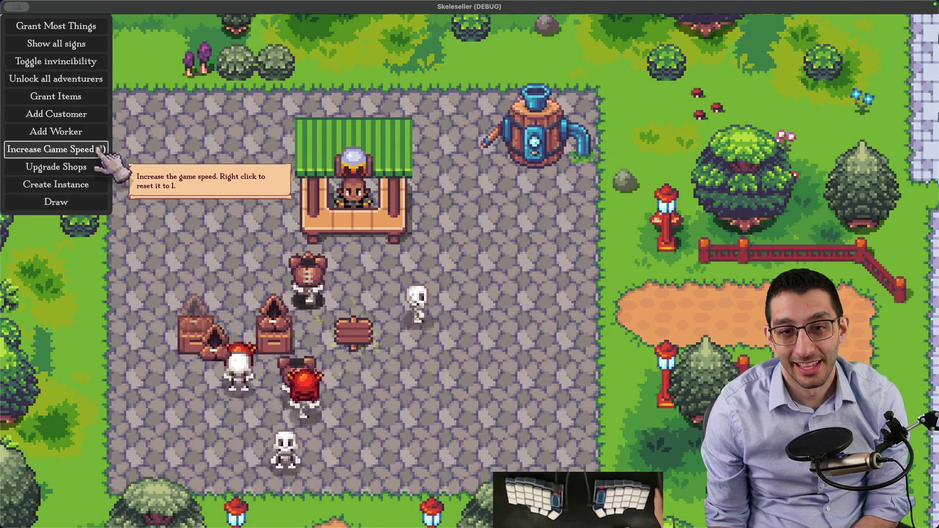
pyautogui.press('`')
# Switch on the Key Grinder and frame it alongside the storage chests
pyautogui.click(420, 192)
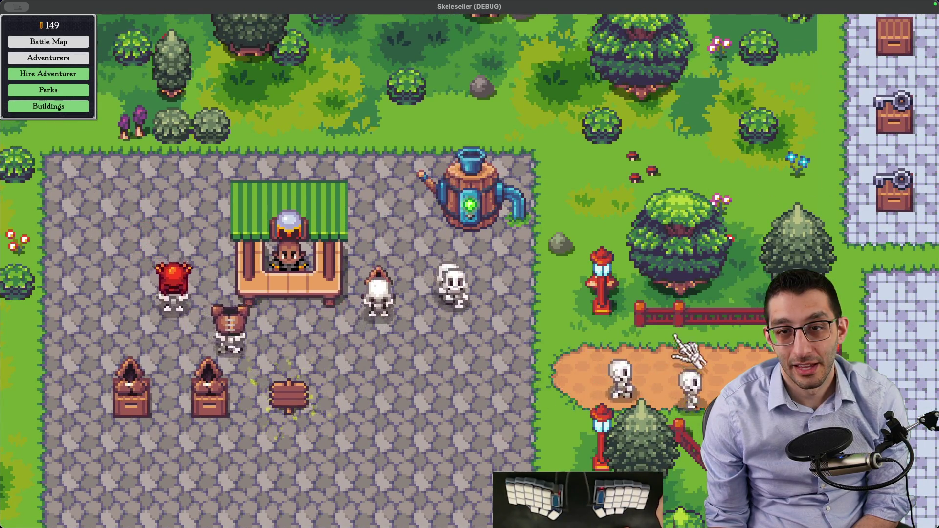
pyautogui.moveTo(675, 351); pyautogui.dragTo(438, 332)
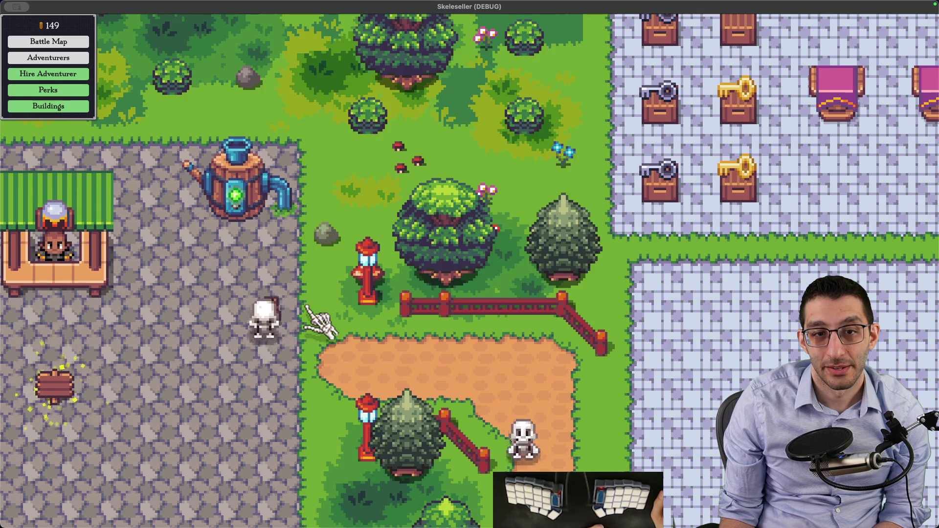
pyautogui.scroll(-2, 307, 309)
pyautogui.moveTo(311, 315)
pyautogui.mouseDown()
pyautogui.moveTo(541, 299)
pyautogui.moveTo(377, 303)
pyautogui.moveTo(365, 285)
pyautogui.mouseUp()
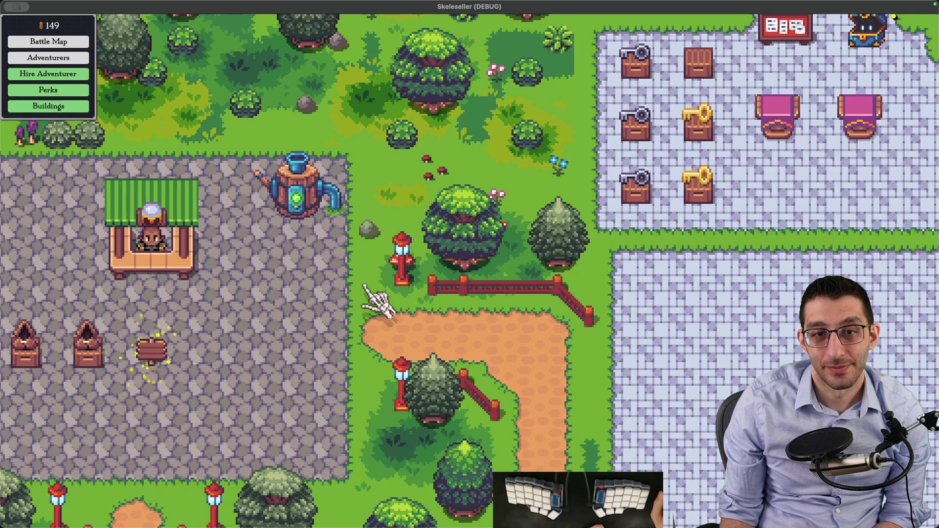
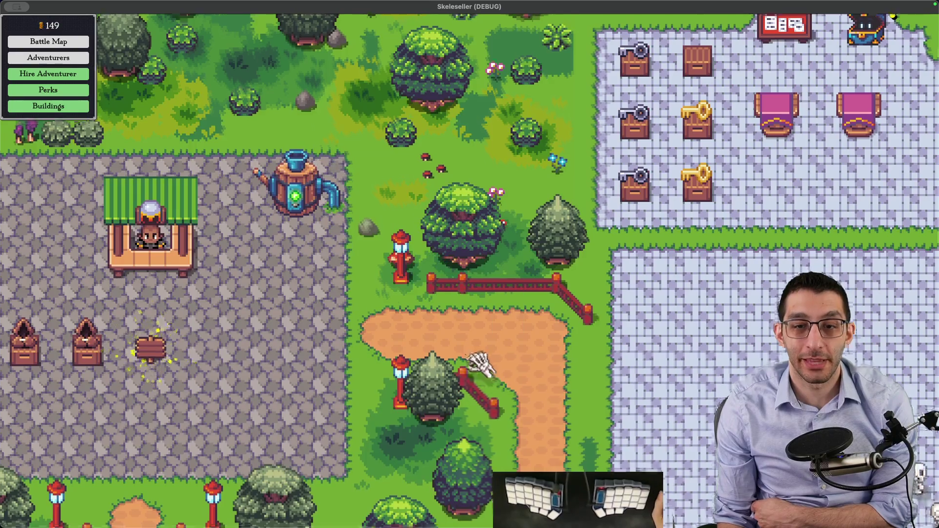
# Bring up the debug options from the pause menu, then hide them again
pyautogui.scroll(-5, 482, 366)
pyautogui.scroll(5, 336, 268)
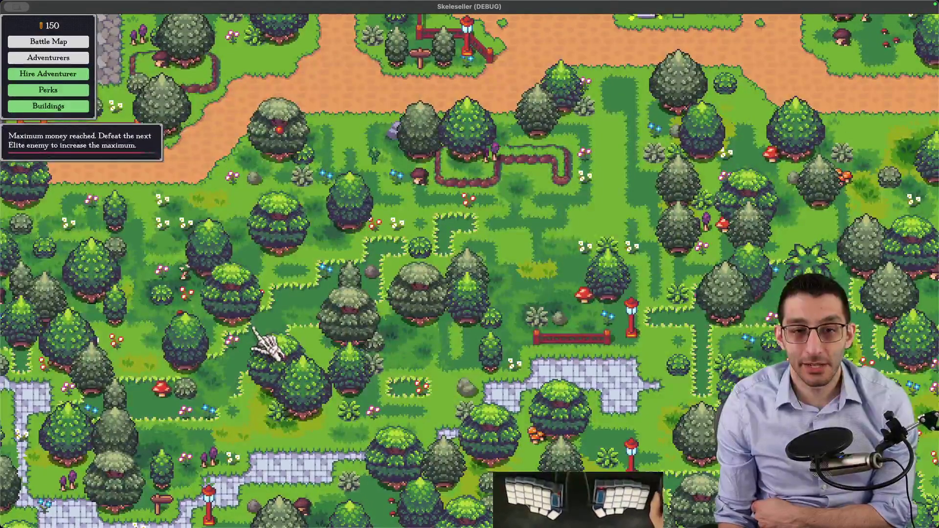
pyautogui.scroll(-2, 282, 325)
pyautogui.press('Escape')
pyautogui.press('Escape')
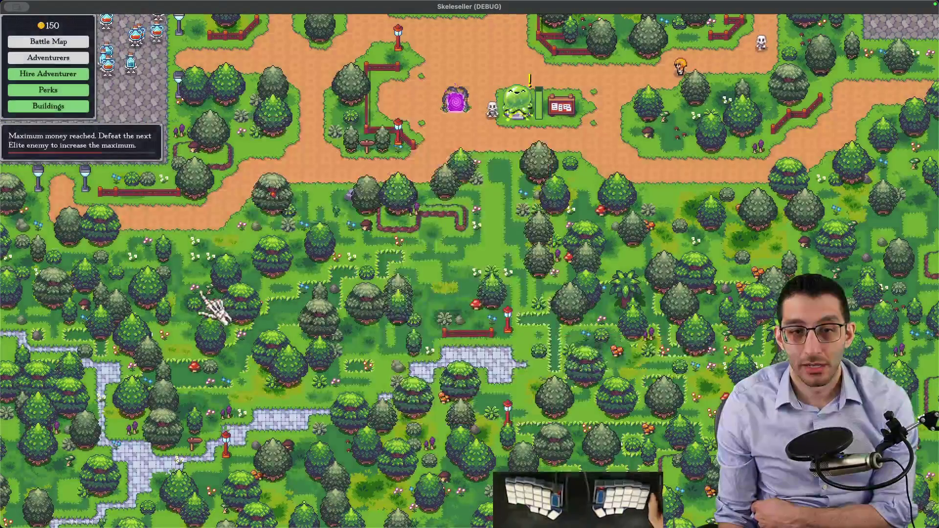
pyautogui.press('`')
pyautogui.click(93, 47)
# Build a Farm for 25 gold and look over the Farming perks
pyautogui.click(296, 321)
pyautogui.click(390, 247)
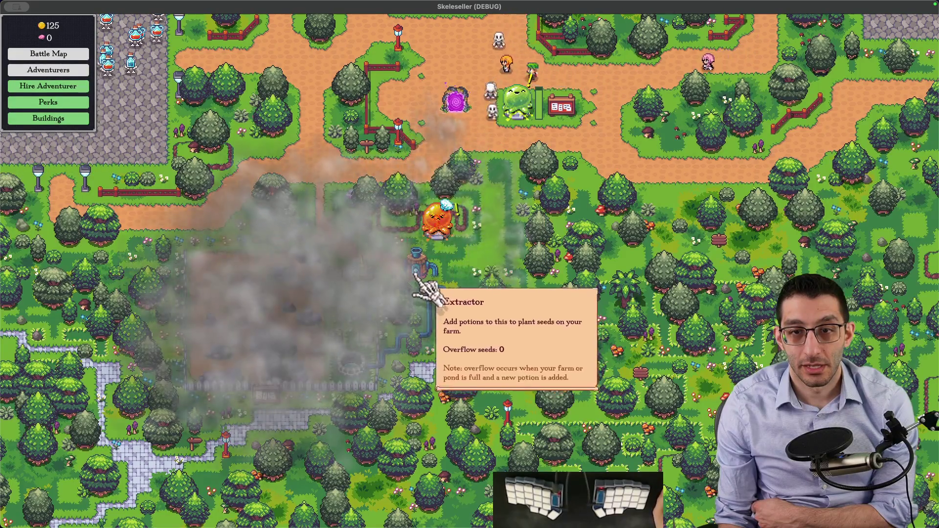
pyautogui.click(414, 267)
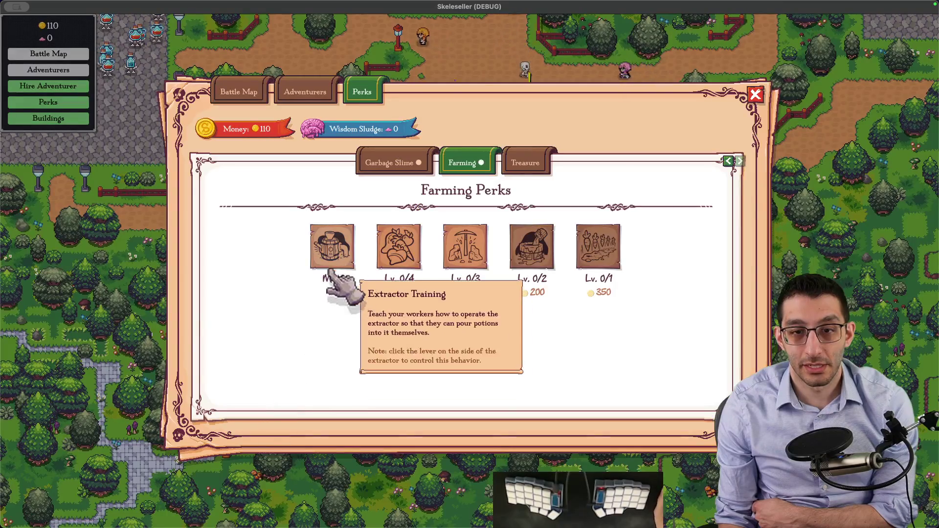
pyautogui.press('Escape')
pyautogui.scroll(5, 409, 308)
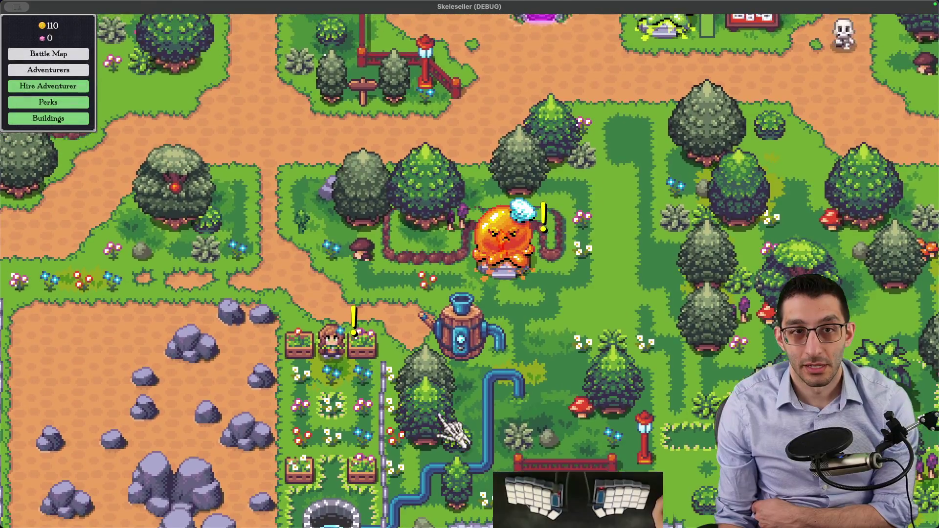
# Pan the map over the new farm and extractor to inspect them
pyautogui.moveTo(439, 415); pyautogui.dragTo(412, 384)
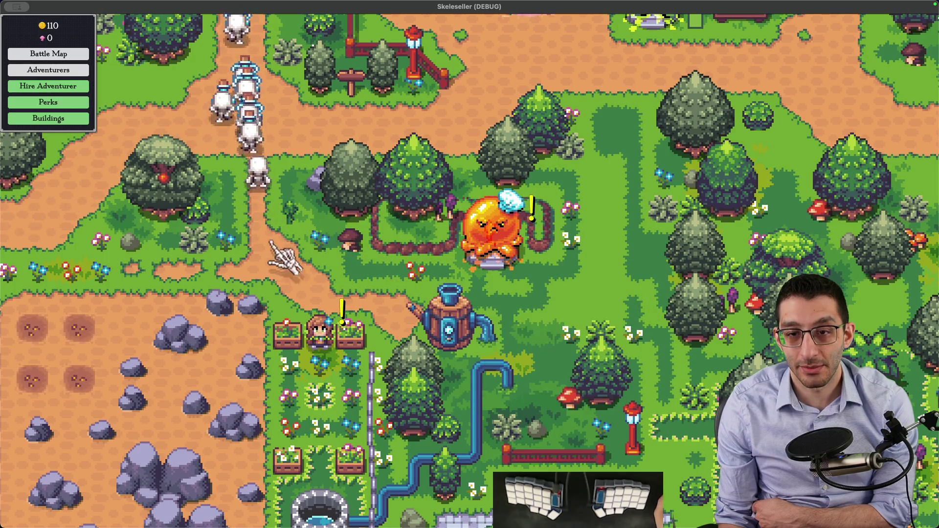
pyautogui.moveTo(491, 296)
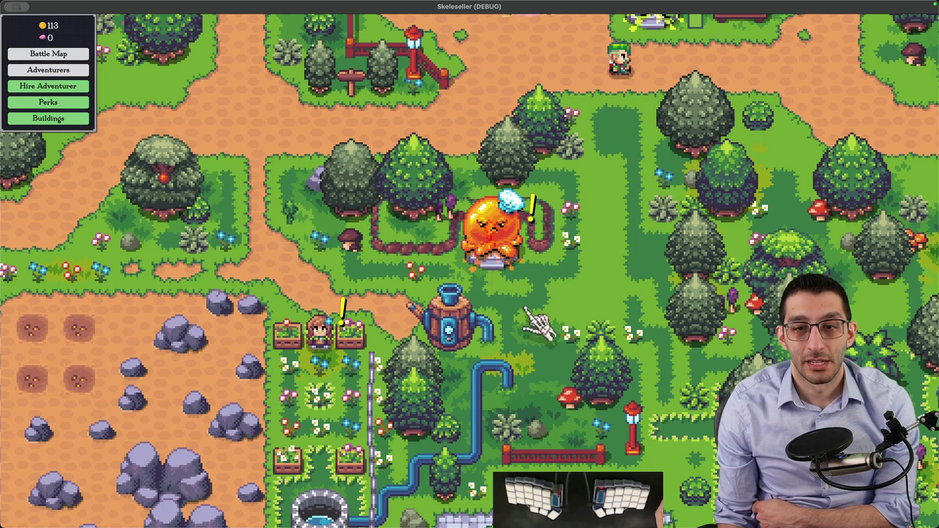
pyautogui.scroll(-5, 525, 308)
pyautogui.scroll(5, 352, 189)
pyautogui.moveTo(352, 188)
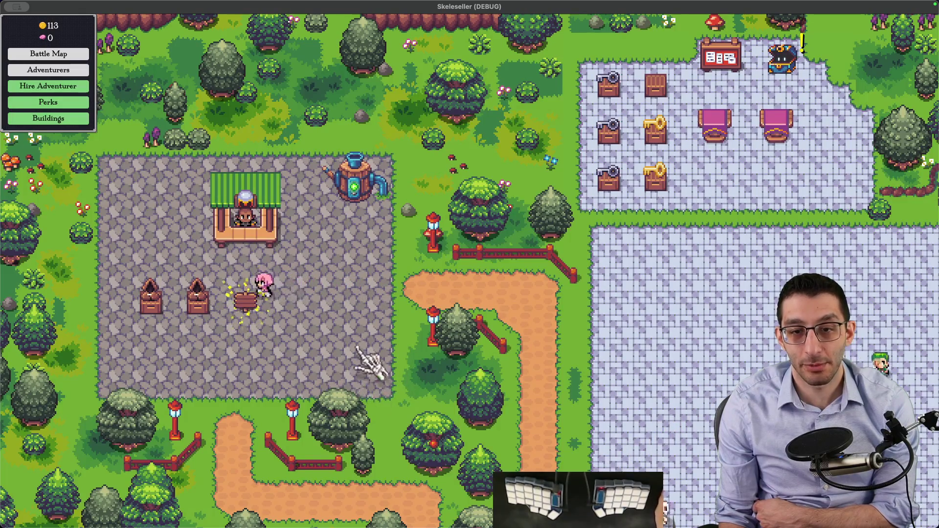
pyautogui.moveTo(392, 191)
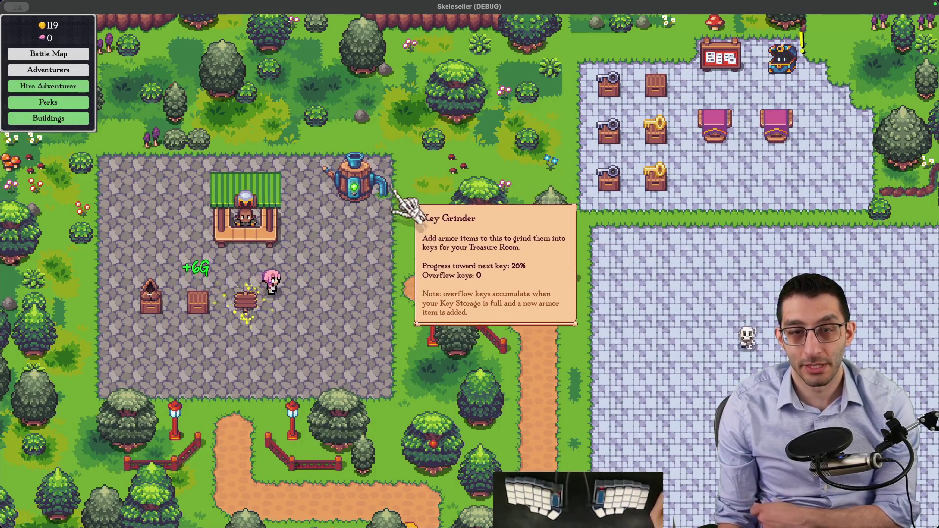
# Comment out the DistanceThreshold = 40 line in DropOffItem.cs and relaunch with F5
pyautogui.press('super+Tab')
pyautogui.press('super+slash')
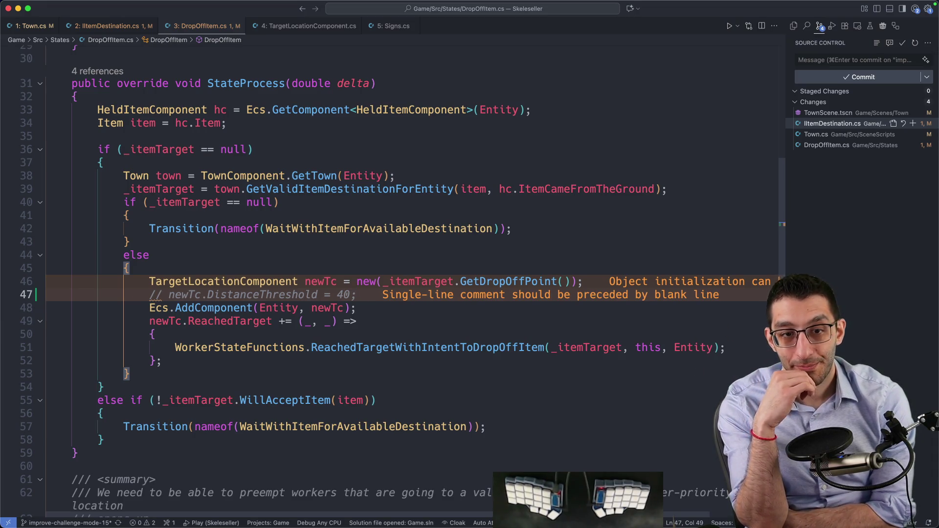
pyautogui.press('F5')
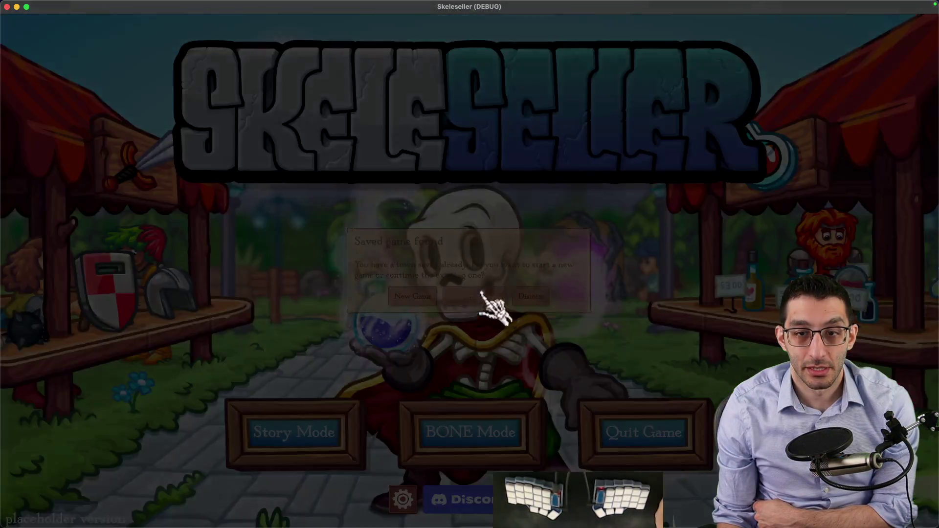
# Continue the saved town and zoom in on the shop square beside the barrel
pyautogui.click(481, 293)
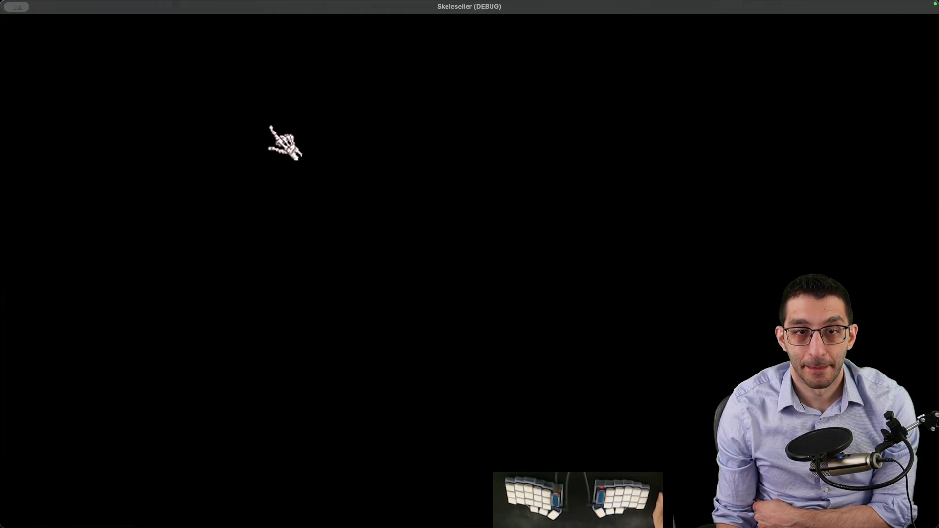
pyautogui.scroll(5, 367, 222)
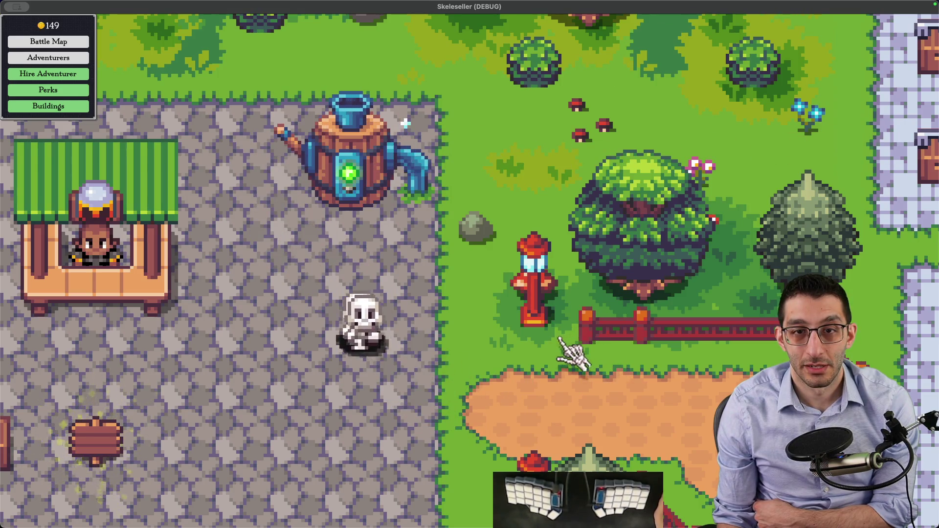
pyautogui.scroll(-3, 574, 357)
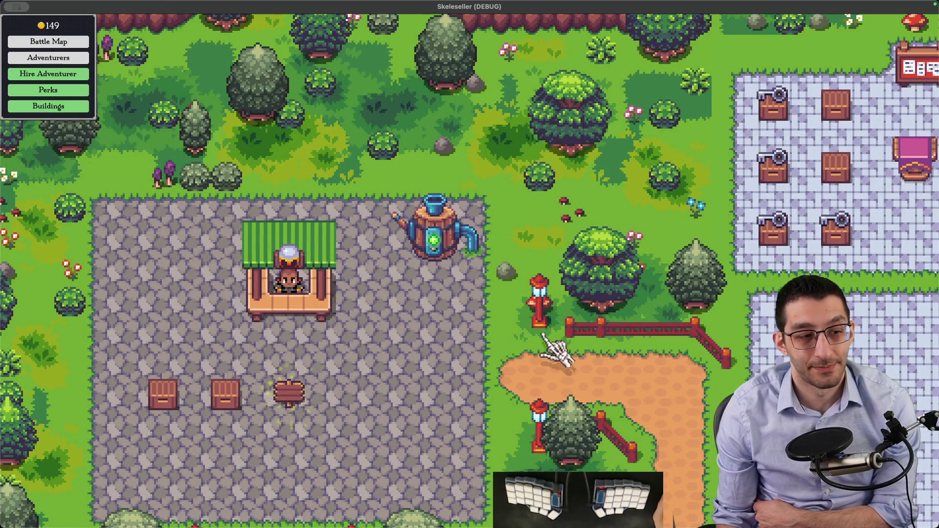
# In KeyGrinder.tscn, stretch the StaticBody2D collision shape left over the lever, then hide it
pyautogui.moveTo(525, 499)
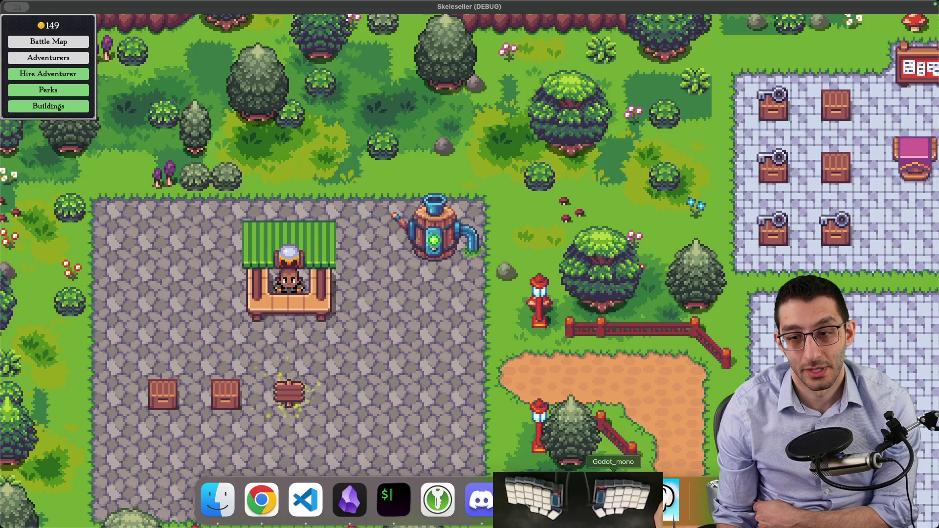
pyautogui.click(613, 499)
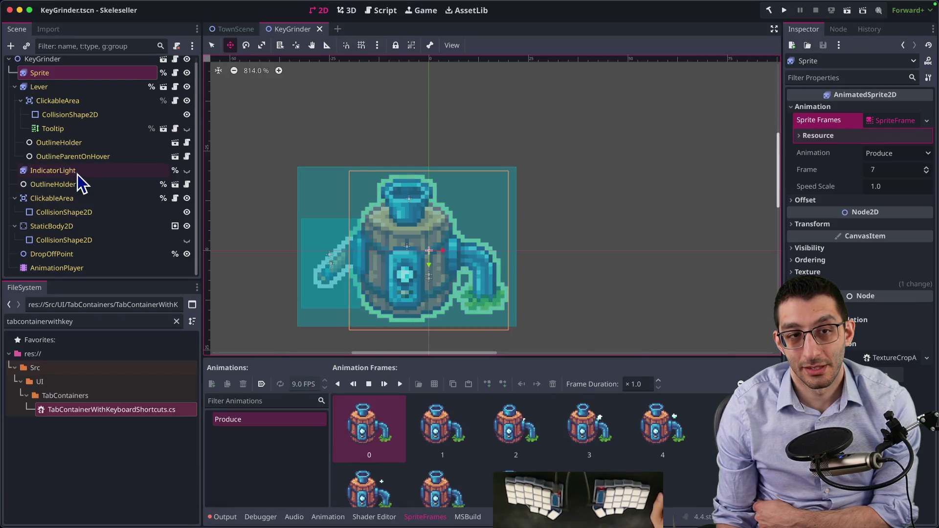
pyautogui.click(64, 89)
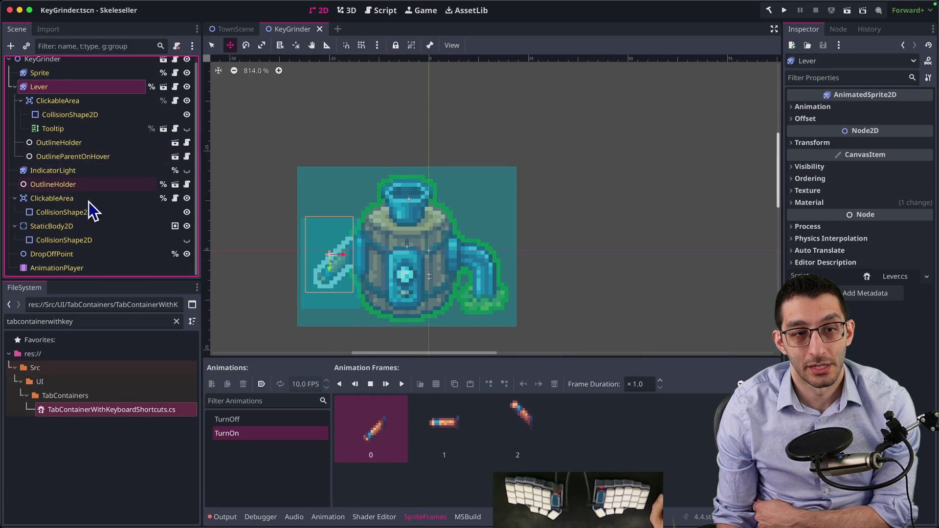
pyautogui.click(78, 242)
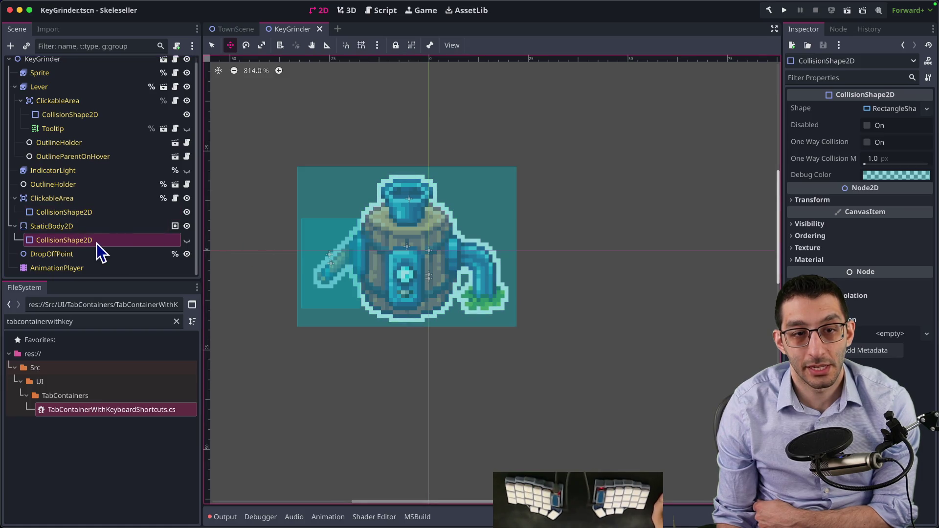
pyautogui.click(186, 240)
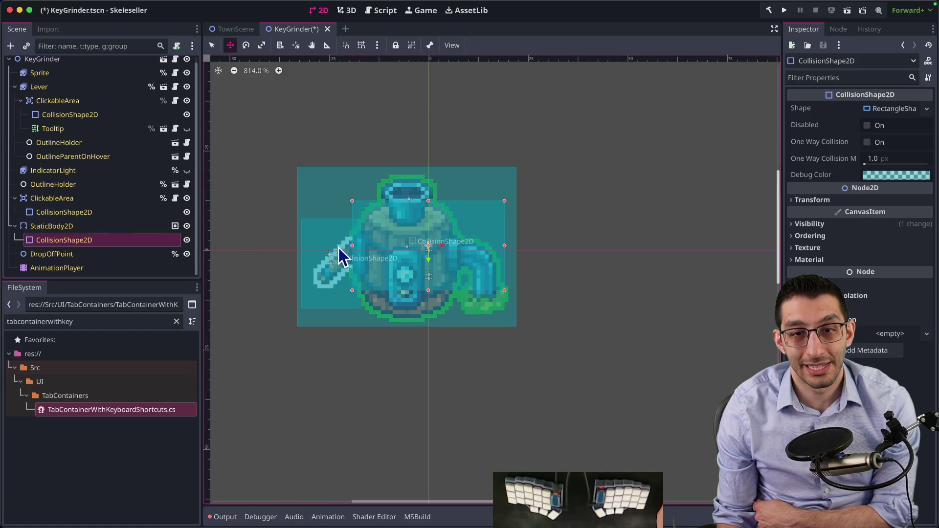
pyautogui.moveTo(353, 246); pyautogui.dragTo(319, 248)
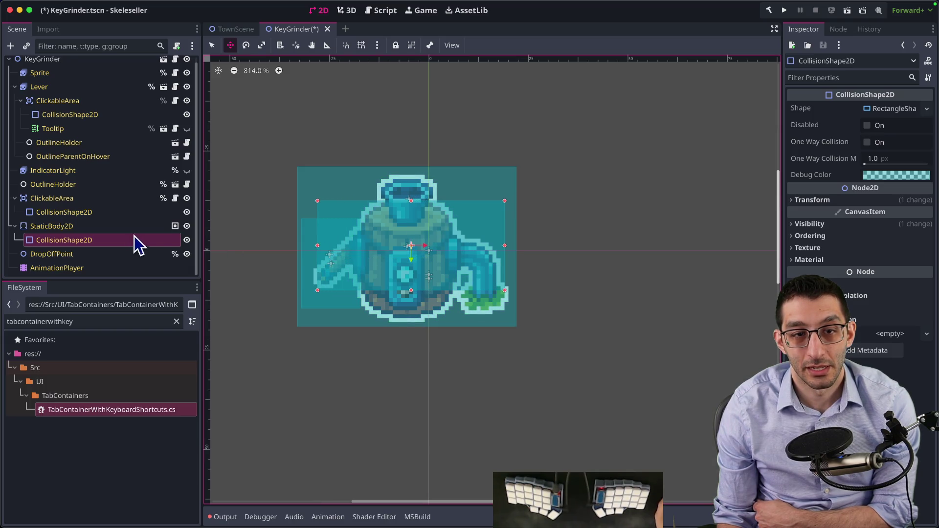
pyautogui.click(187, 240)
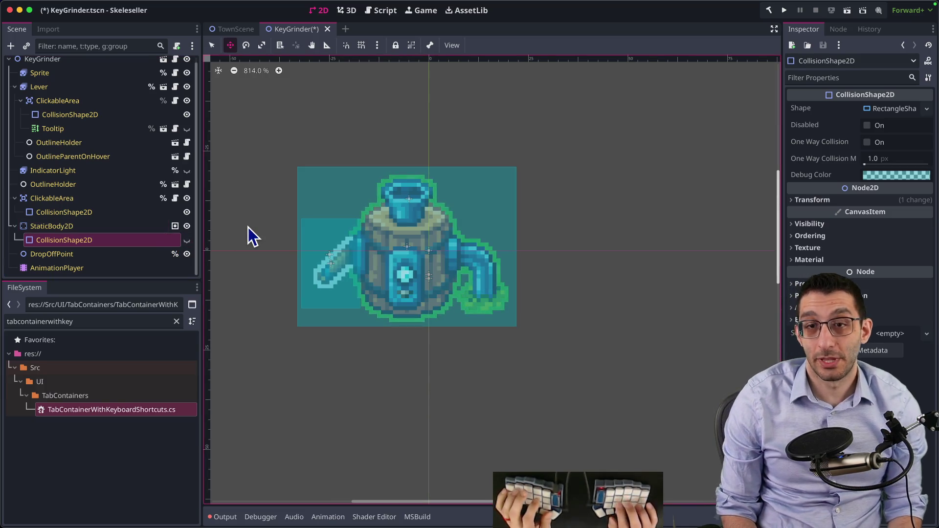
pyautogui.press('super+Tab')
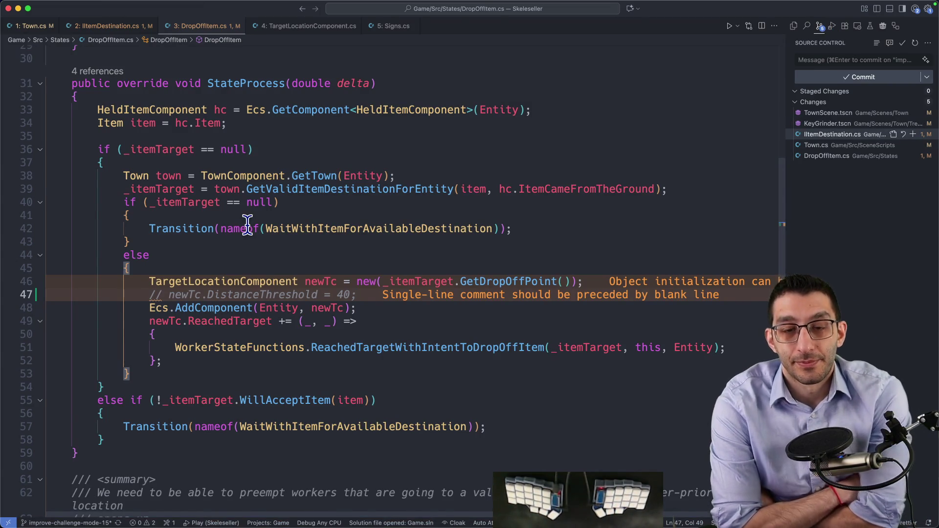
pyautogui.press('F5')
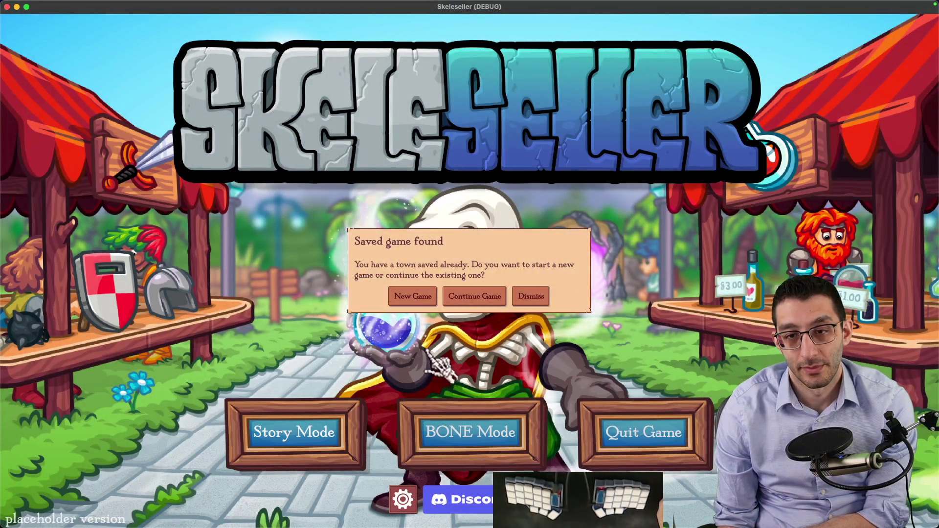
pyautogui.click(467, 295)
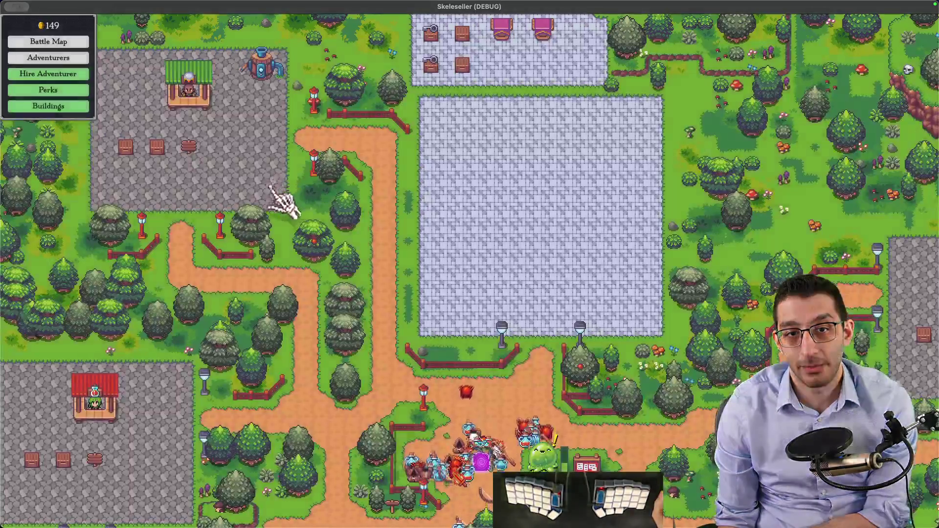
pyautogui.scroll(5, 419, 255)
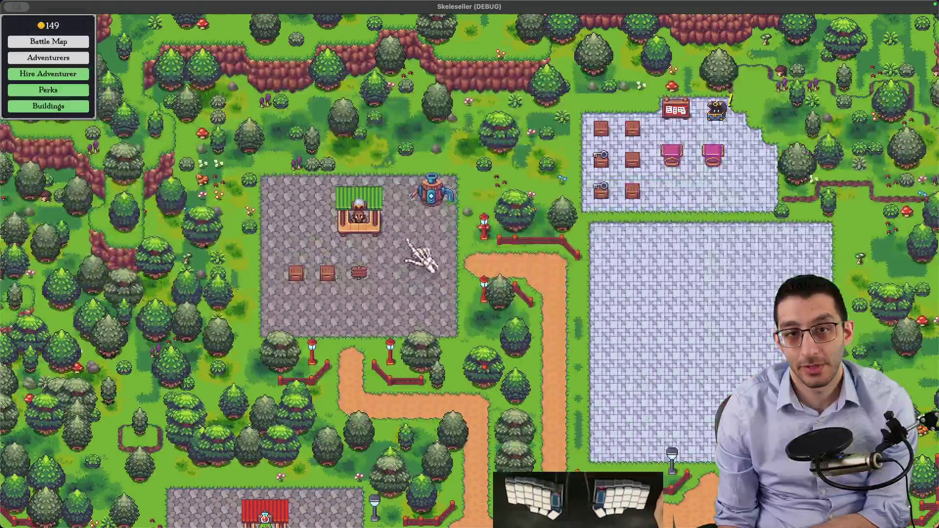
pyautogui.scroll(-3, 533, 217)
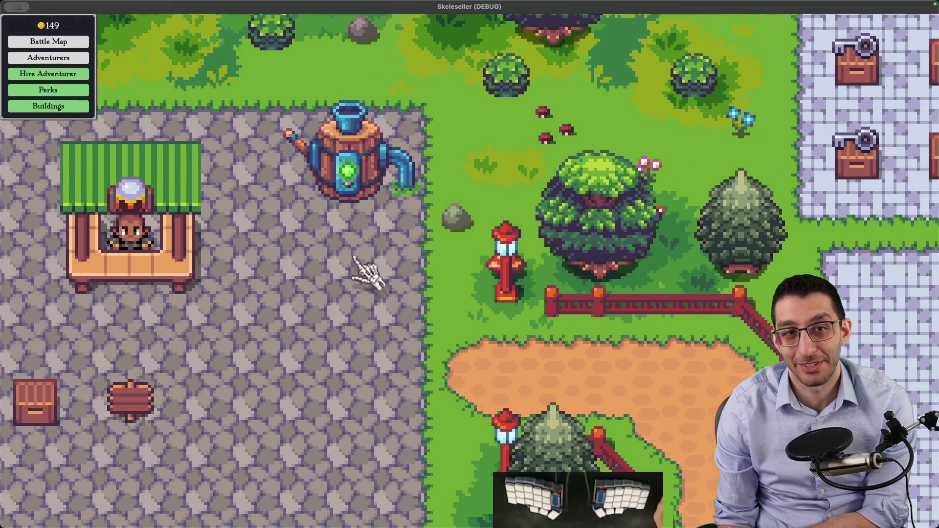
pyautogui.press('`')
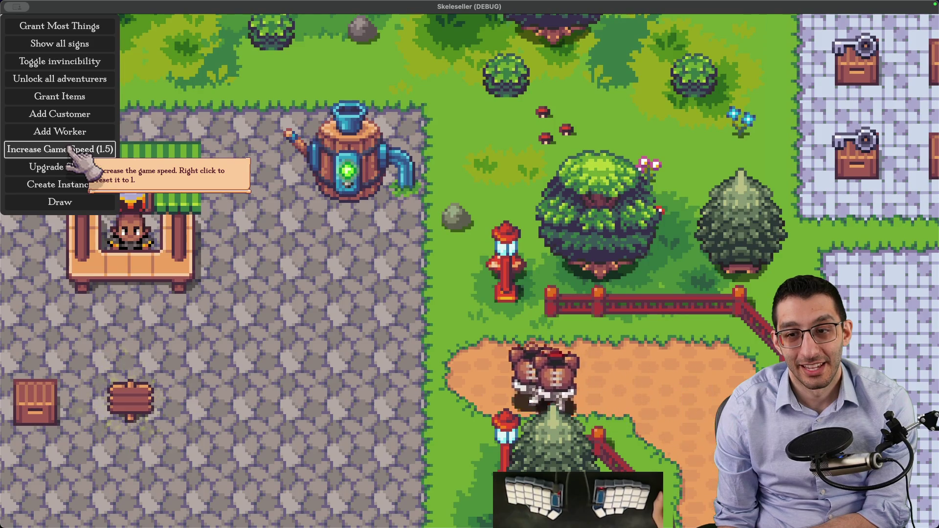
pyautogui.rightClick(73, 152)
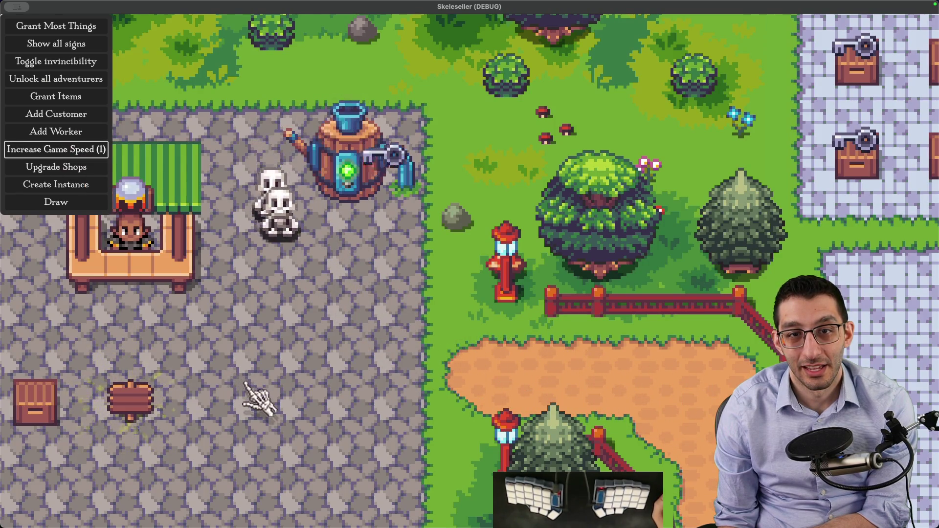
pyautogui.scroll(-5, 504, 331)
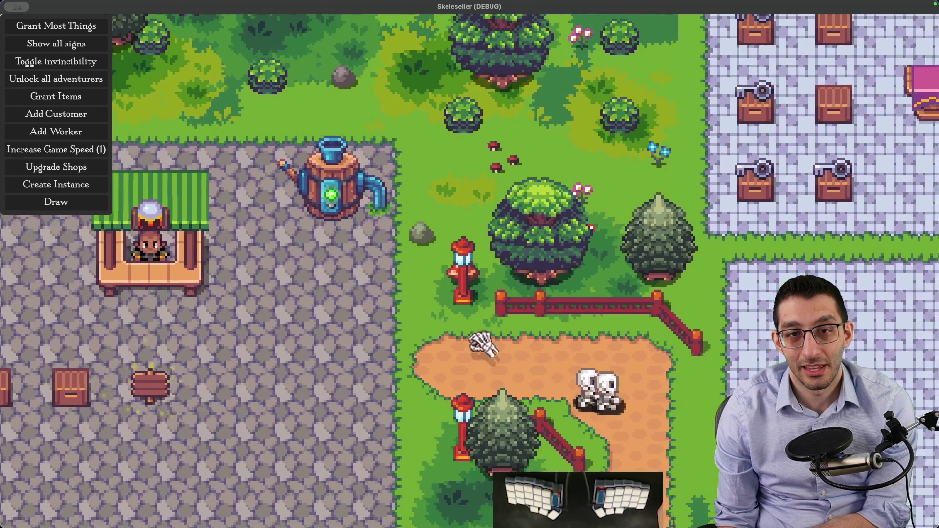
pyautogui.scroll(-5, 496, 300)
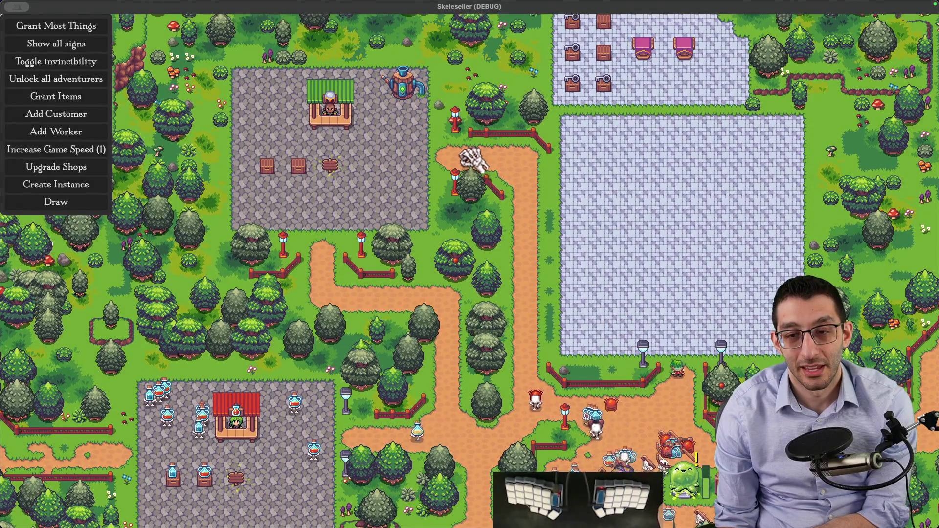
pyautogui.scroll(3, 462, 149)
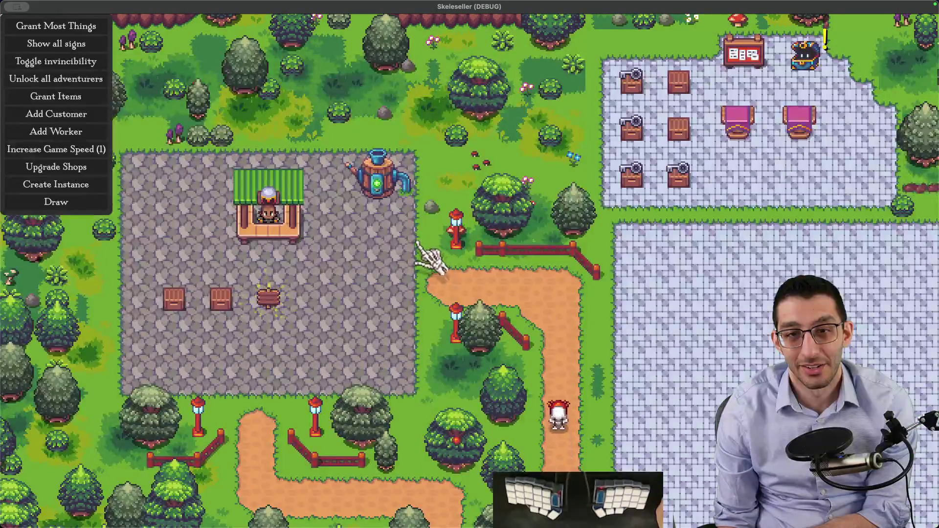
pyautogui.scroll(2, 425, 241)
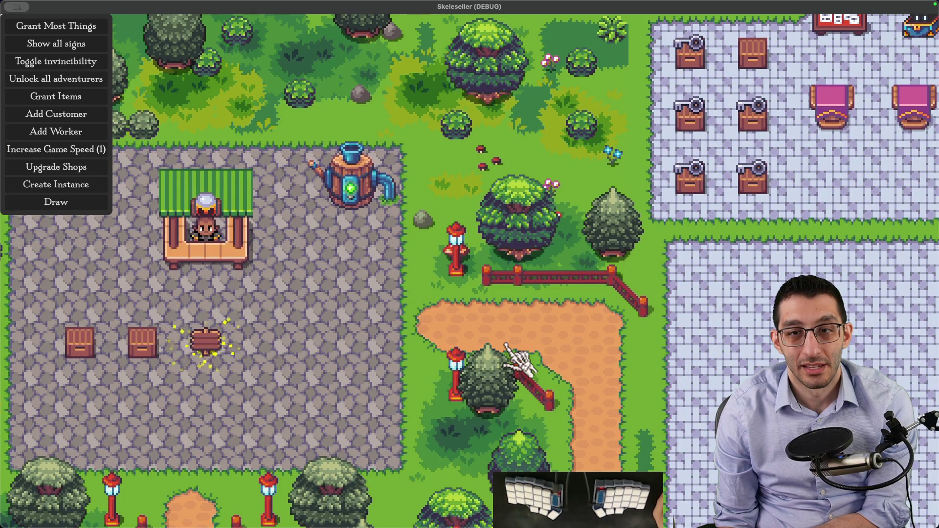
pyautogui.moveTo(568, 499)
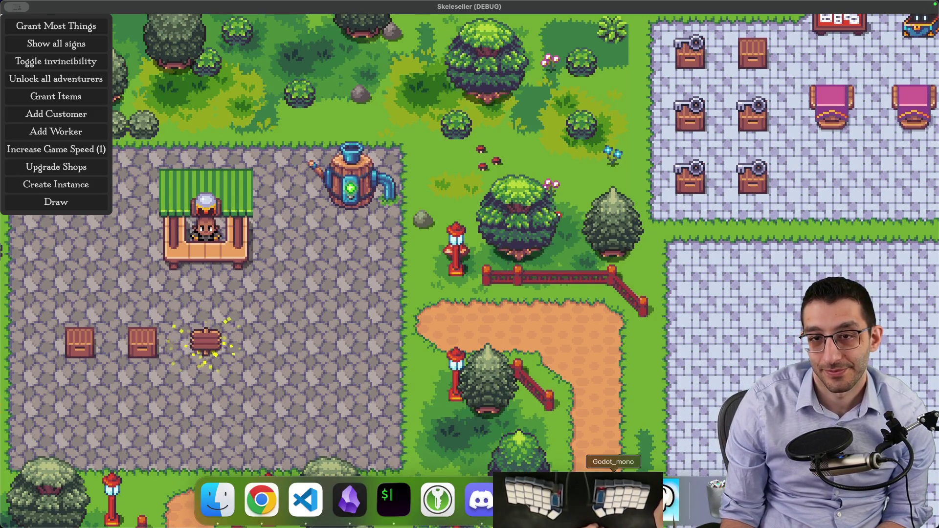
# Move TownScene's KeyStorageSign about 14 px right and save the scene
pyautogui.click(614, 499)
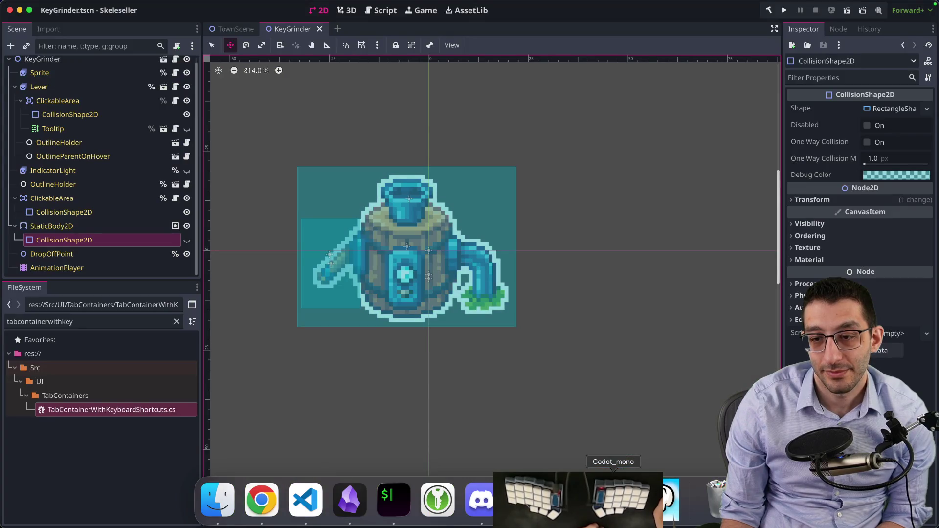
pyautogui.click(613, 499)
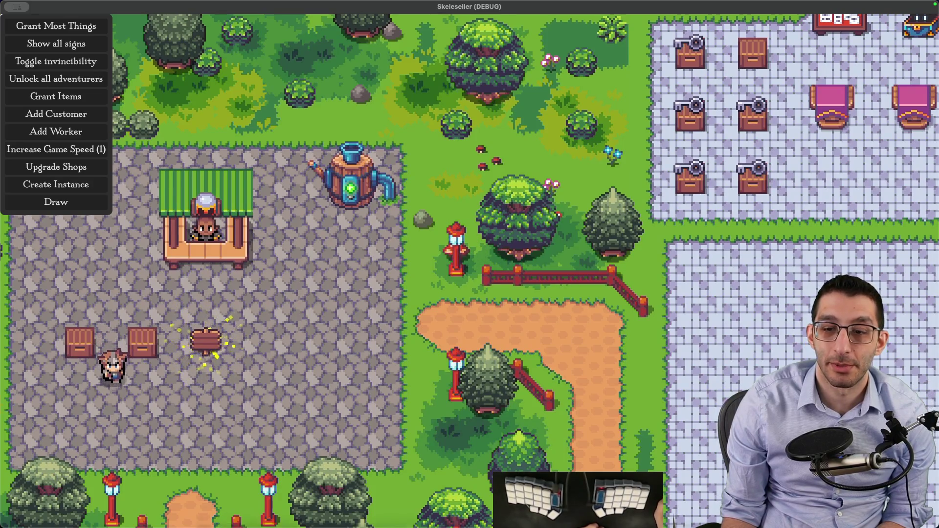
pyautogui.click(566, 504)
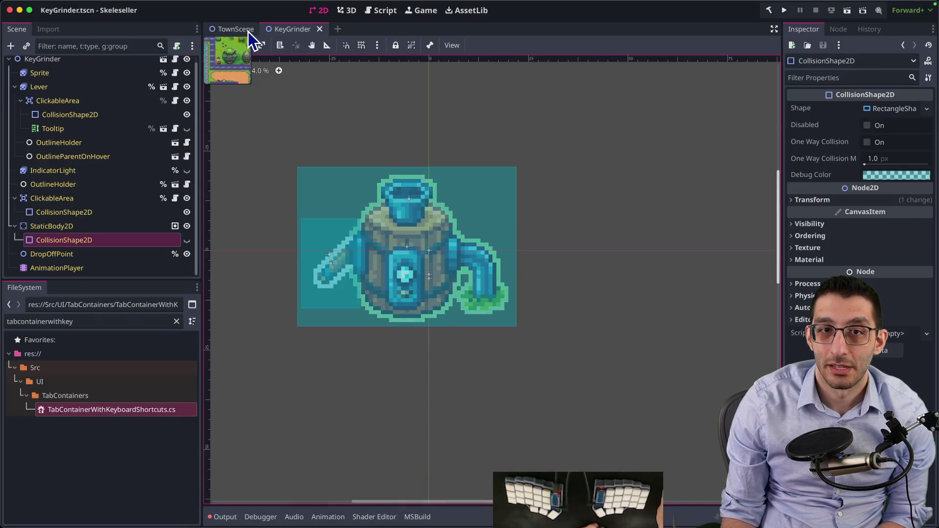
pyautogui.click(248, 31)
pyautogui.scroll(4, 426, 216)
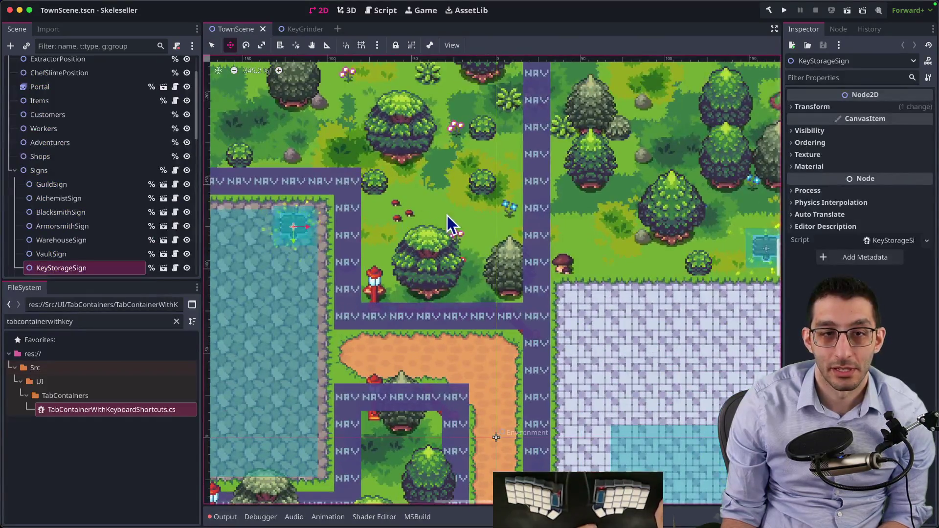
pyautogui.moveTo(390, 220)
pyautogui.mouseDown()
pyautogui.moveTo(473, 233)
pyautogui.moveTo(463, 222)
pyautogui.moveTo(450, 225)
pyautogui.moveTo(457, 221)
pyautogui.mouseUp()
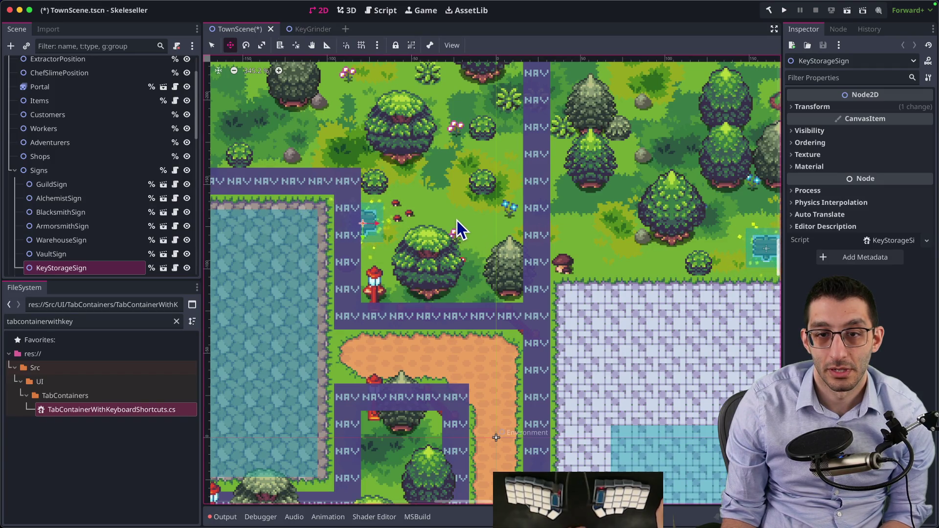
pyautogui.hotkey('ctrl', 's')
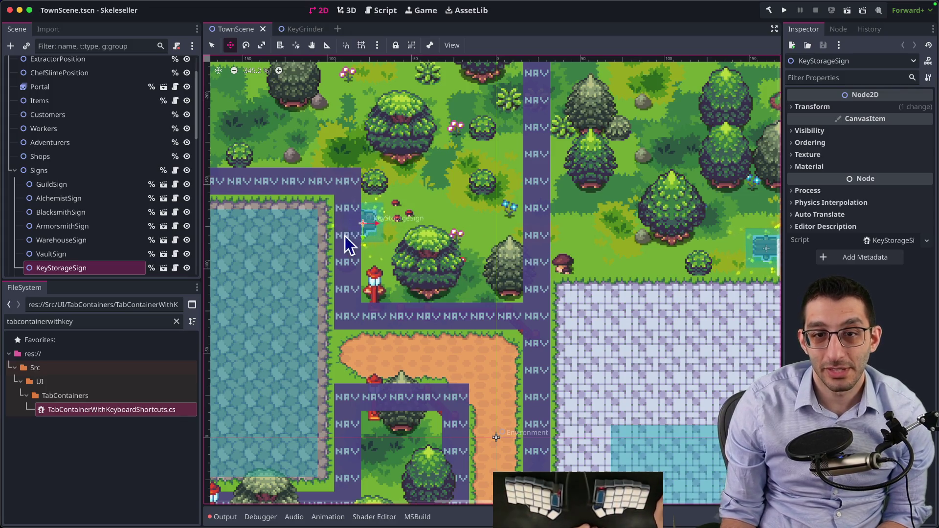
pyautogui.hscroll(-3, 348, 240)
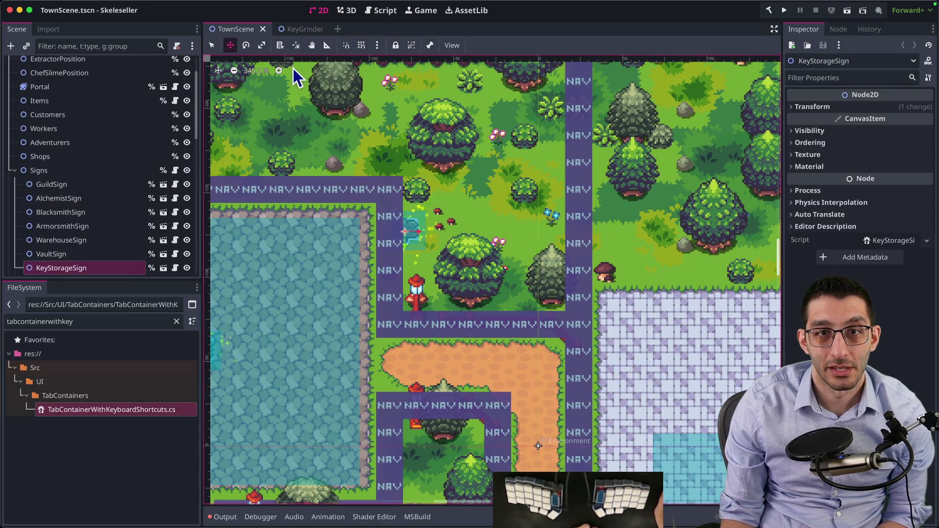
# Open Environment.tscn via quick open and repaint the Navigation NAV tiles near key storage
pyautogui.hotkey('ctrl', 'shift', 'o')
pyautogui.write('envir')
pyautogui.press('Return')
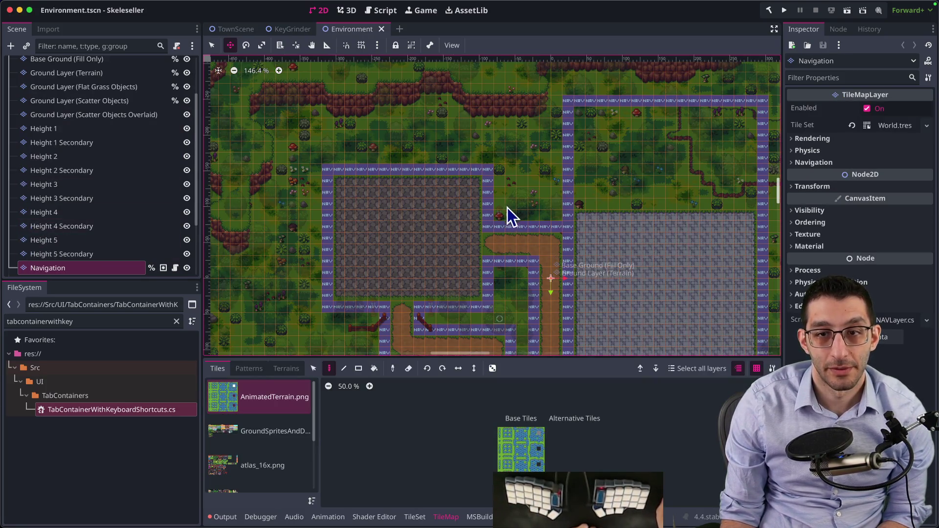
pyautogui.scroll(5, 507, 208)
pyautogui.scroll(3, 444, 210)
pyautogui.hscroll(2, 445, 210)
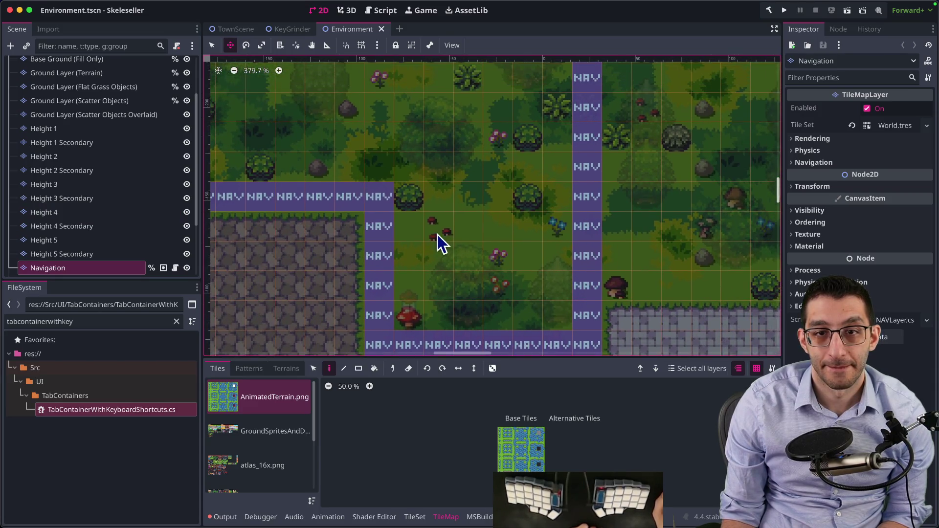
pyautogui.scroll(-3, 437, 235)
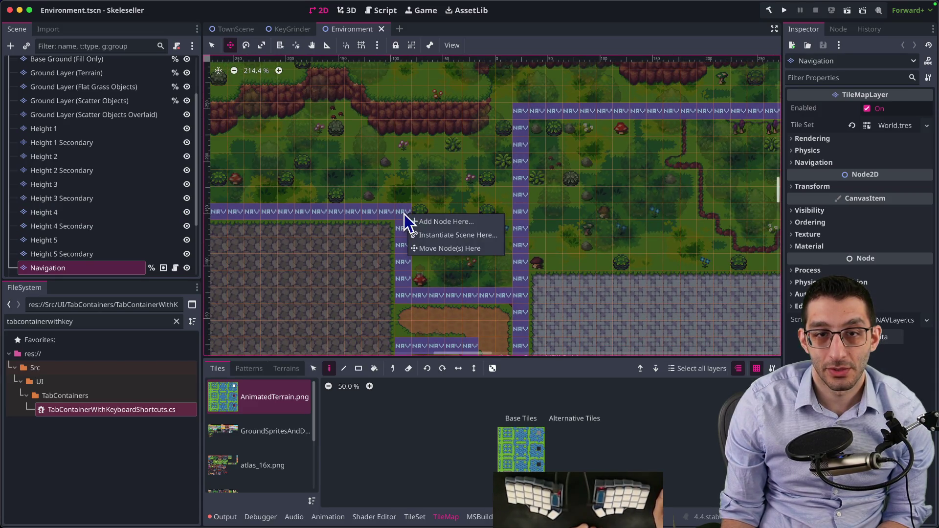
pyautogui.press('Escape')
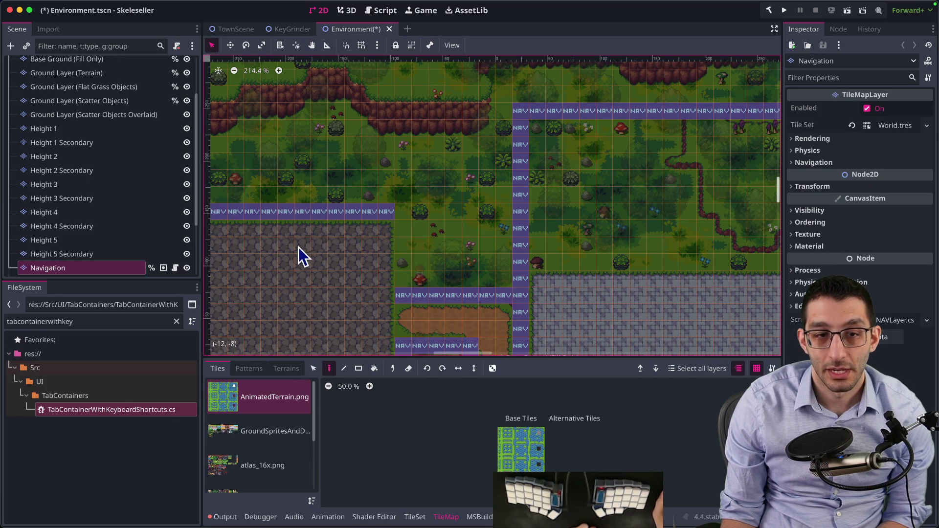
pyautogui.click(381, 222)
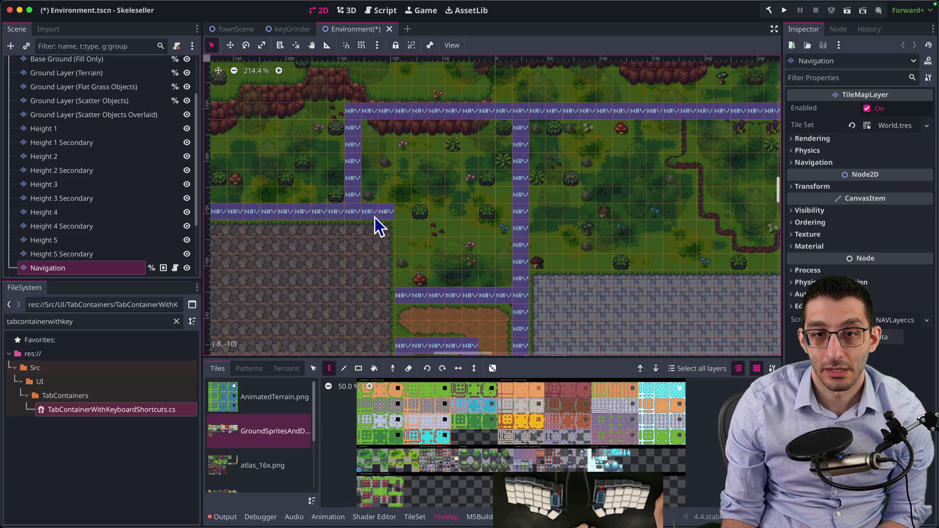
# Save the edited scenes and stop the running debug session in VS Code
pyautogui.press('super+s')
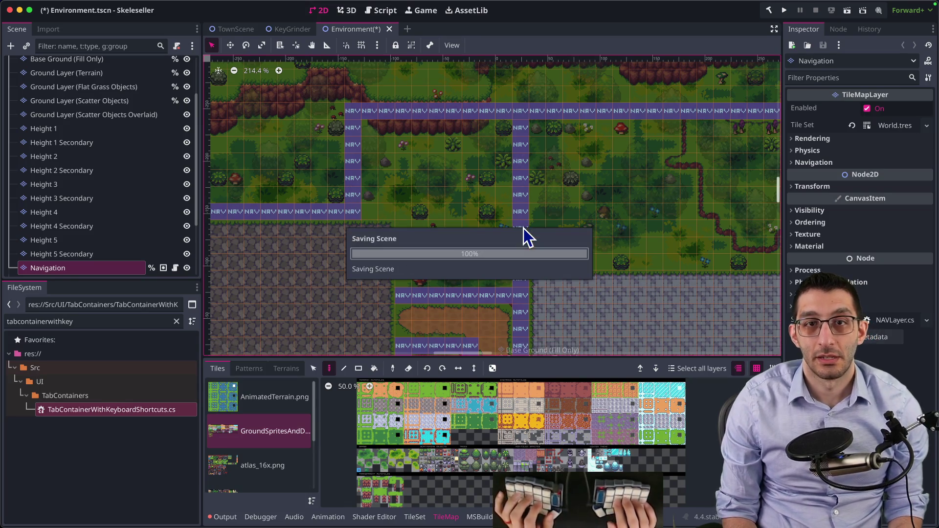
pyautogui.press('super+Tab')
pyautogui.hotkey('shift', 'F5')
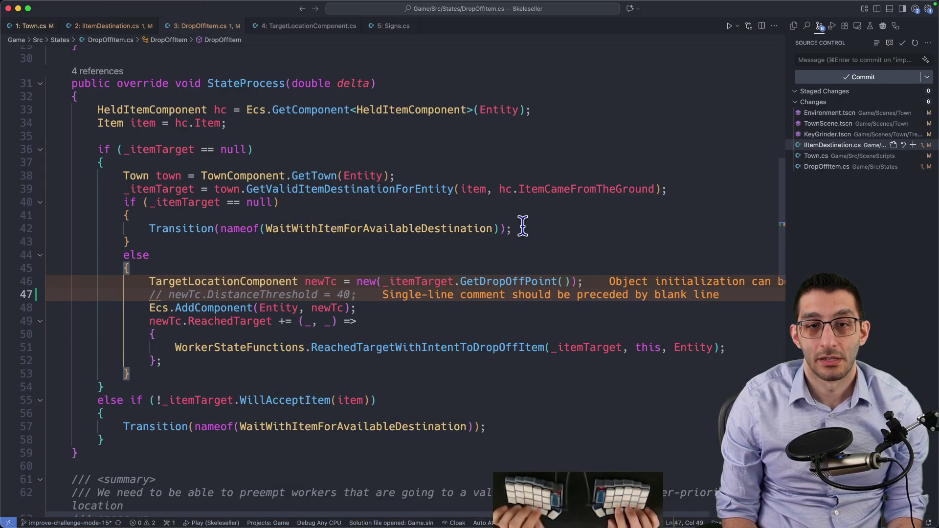
# Relaunch the game in Story Mode and view the Key Grinder at 48% progress
pyautogui.press('F5')
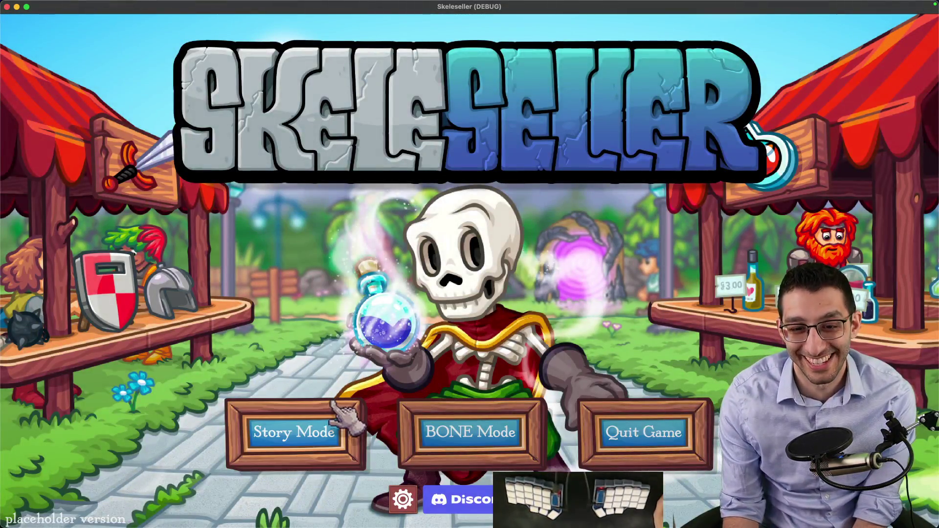
pyautogui.click(301, 433)
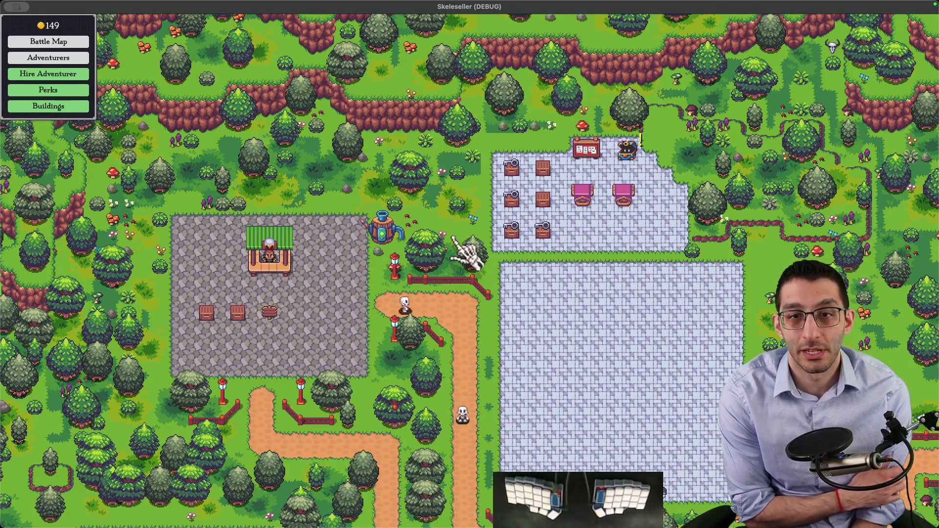
pyautogui.press('super+q')
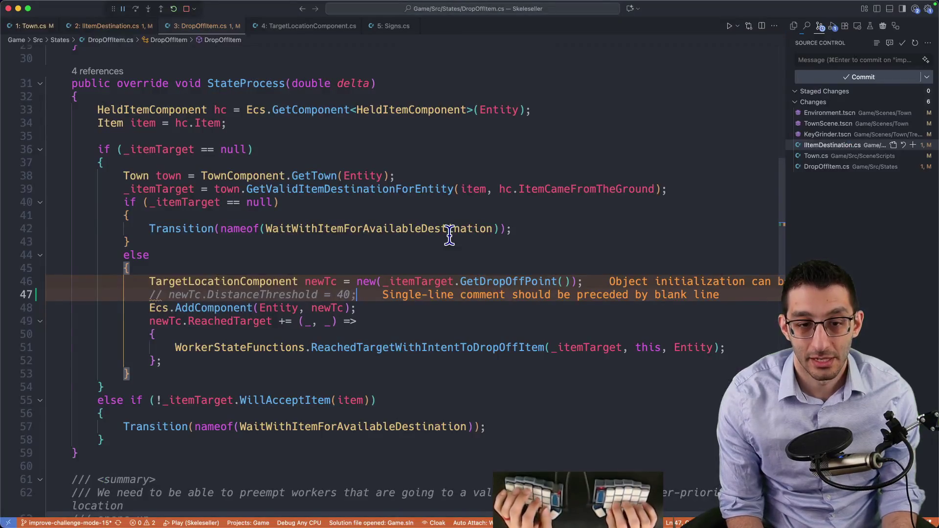
pyautogui.click(668, 502)
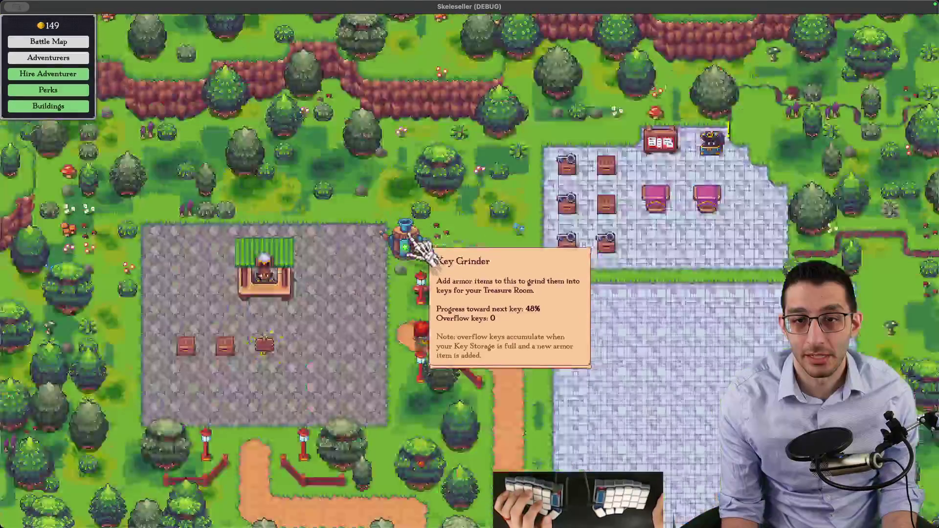
pyautogui.scroll(3, 397, 244)
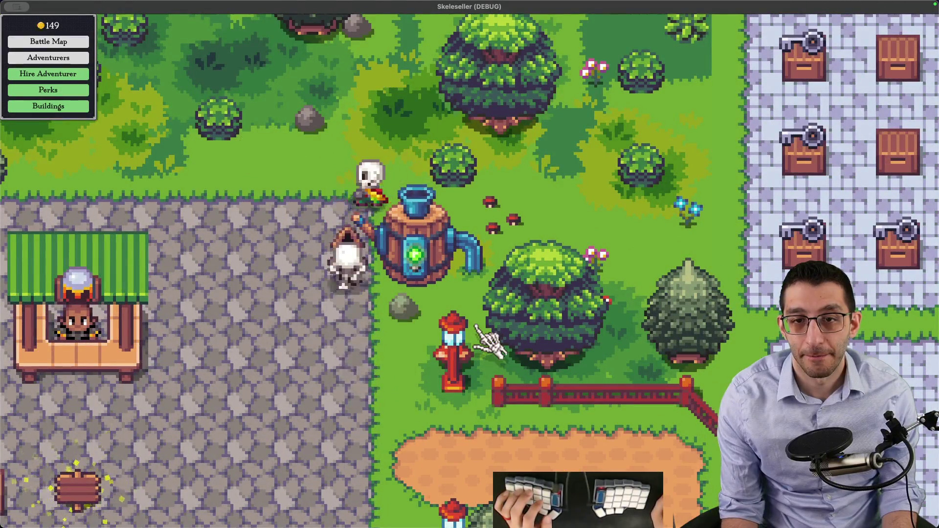
pyautogui.scroll(-3, 489, 342)
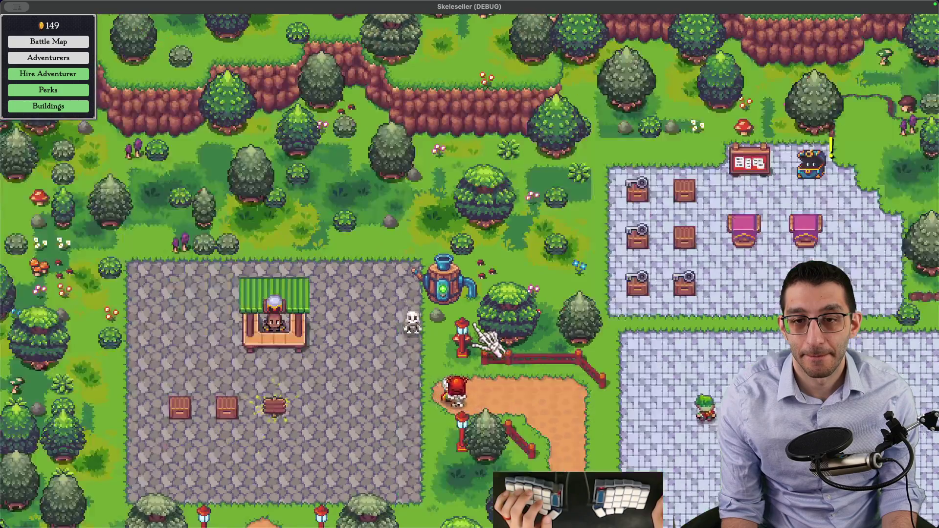
pyautogui.press('s')
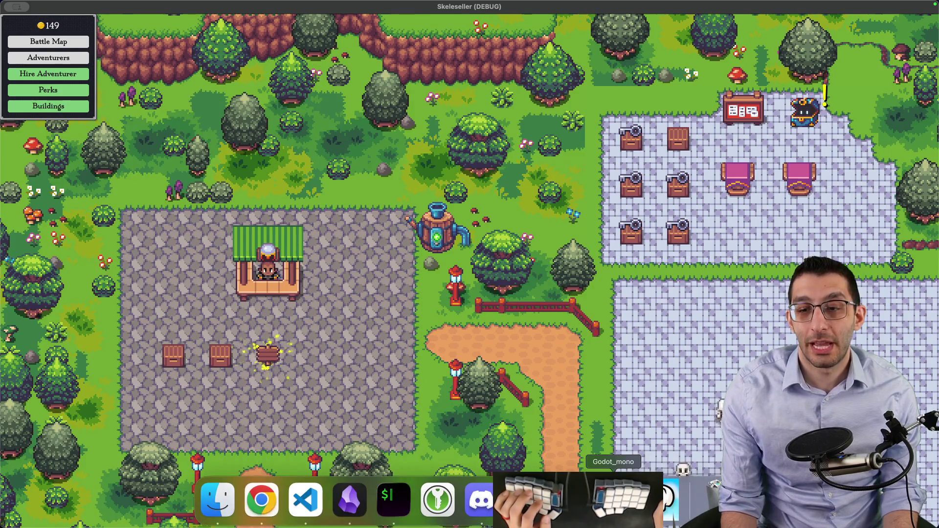
# Save the Environment scene in Godot and return to TownScene
pyautogui.click(614, 499)
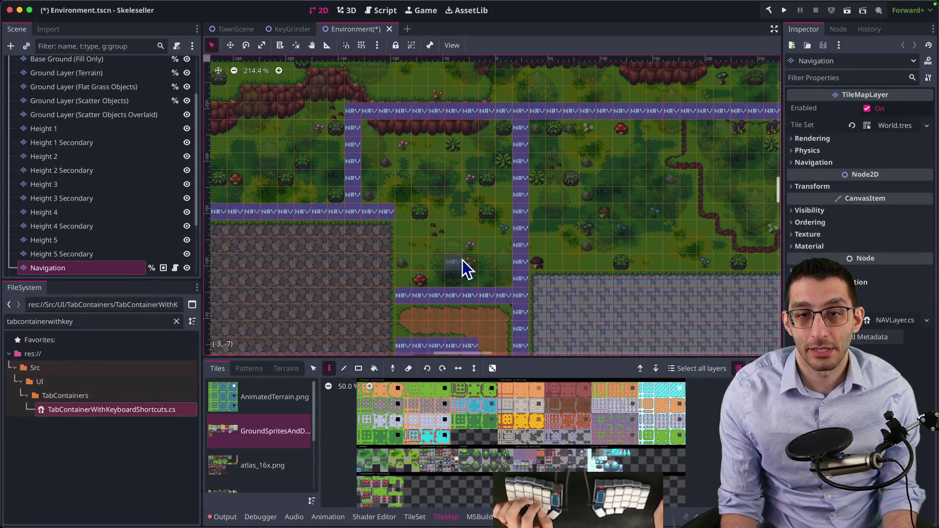
pyautogui.hotkey('ctrl', 's')
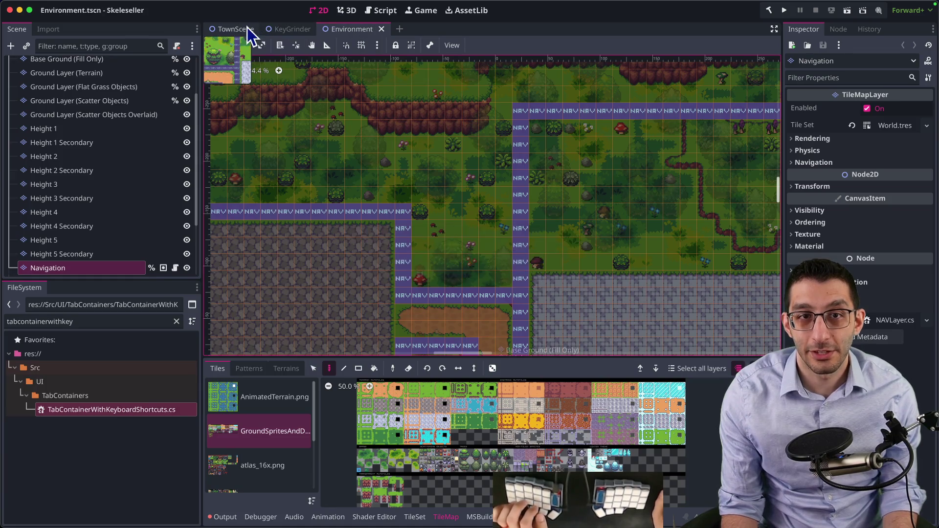
pyautogui.click(235, 29)
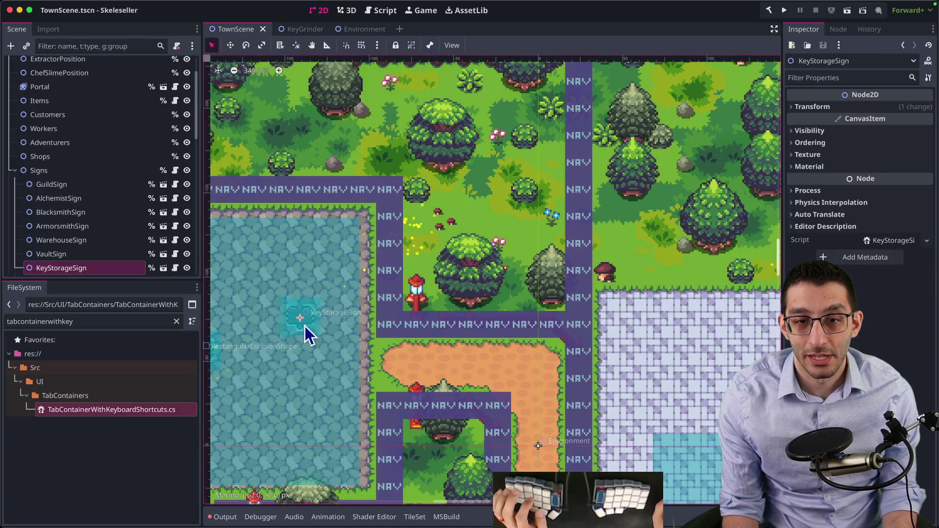
# Relaunch the game in debug mode from VS Code
pyautogui.moveTo(613, 504)
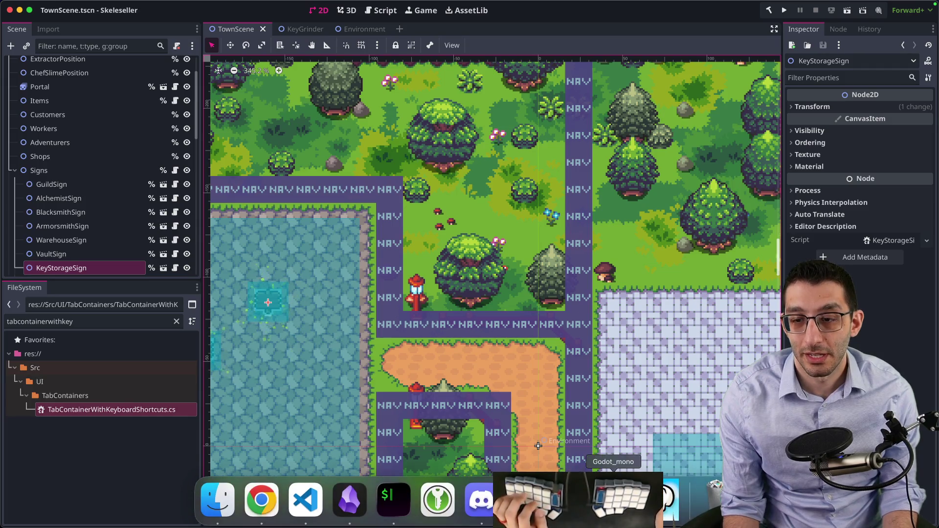
pyautogui.click(308, 513)
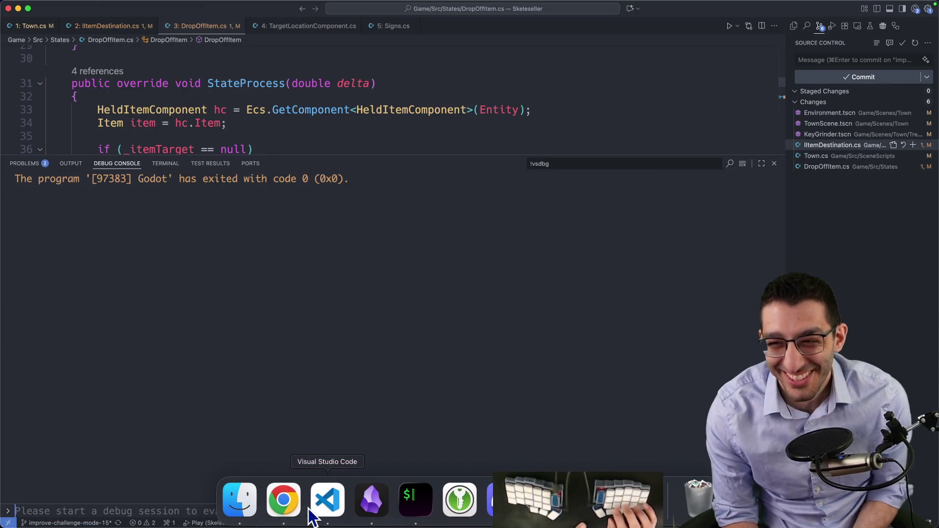
pyautogui.press('F5')
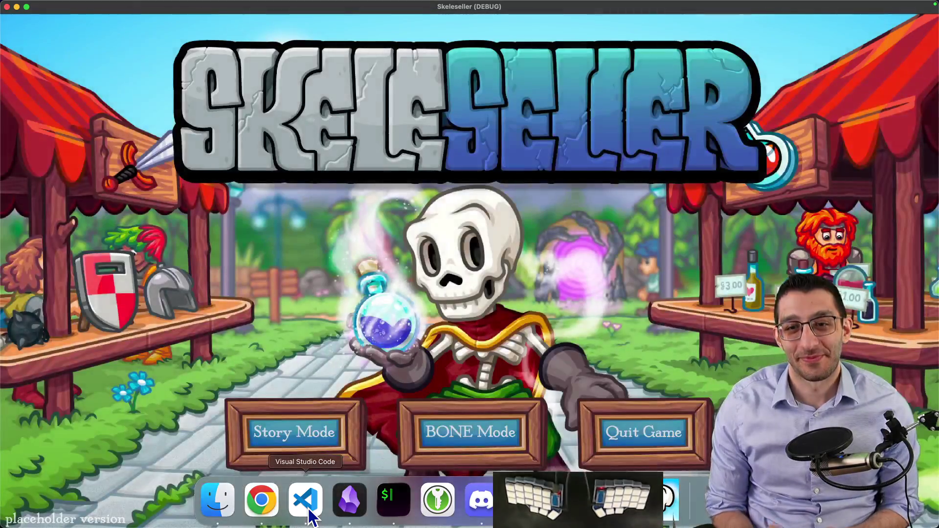
# Continue the Story Mode save and pan over the rerouted path toward the shop
pyautogui.click(293, 434)
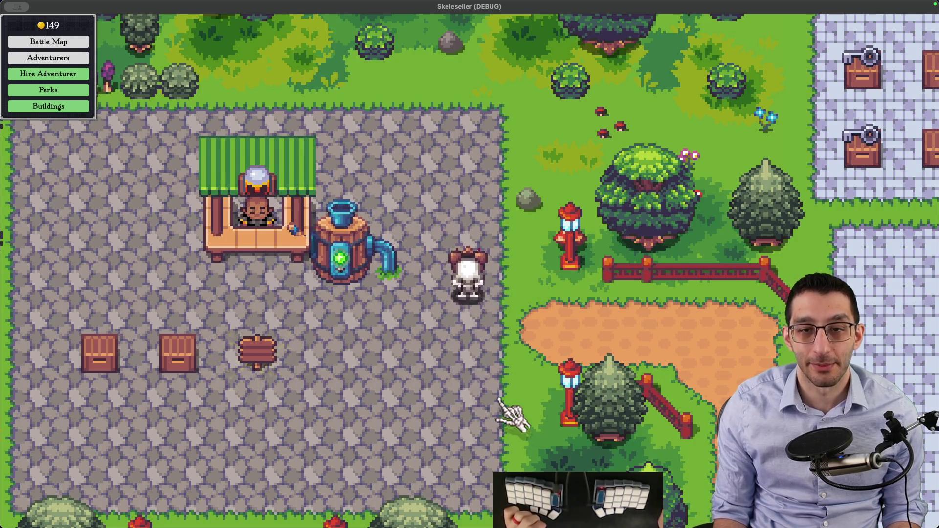
pyautogui.moveTo(499, 399); pyautogui.dragTo(311, 363)
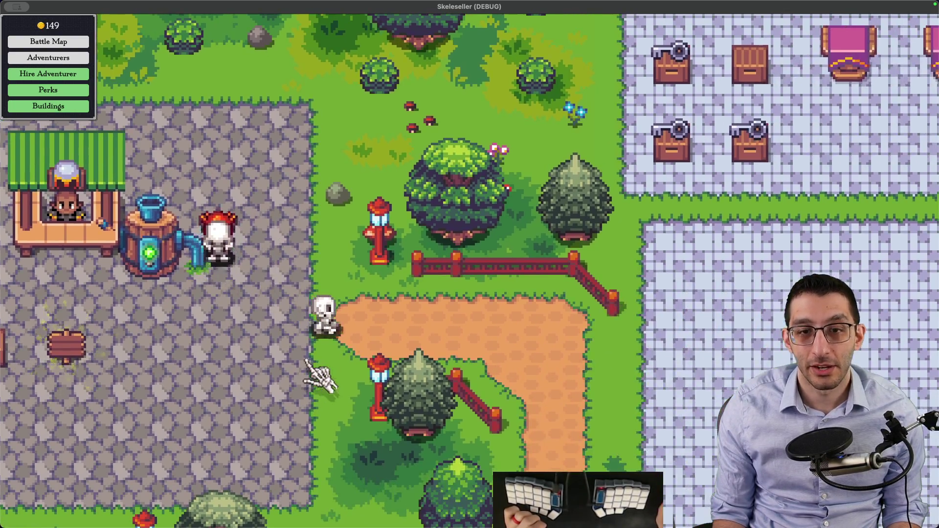
pyautogui.moveTo(167, 216)
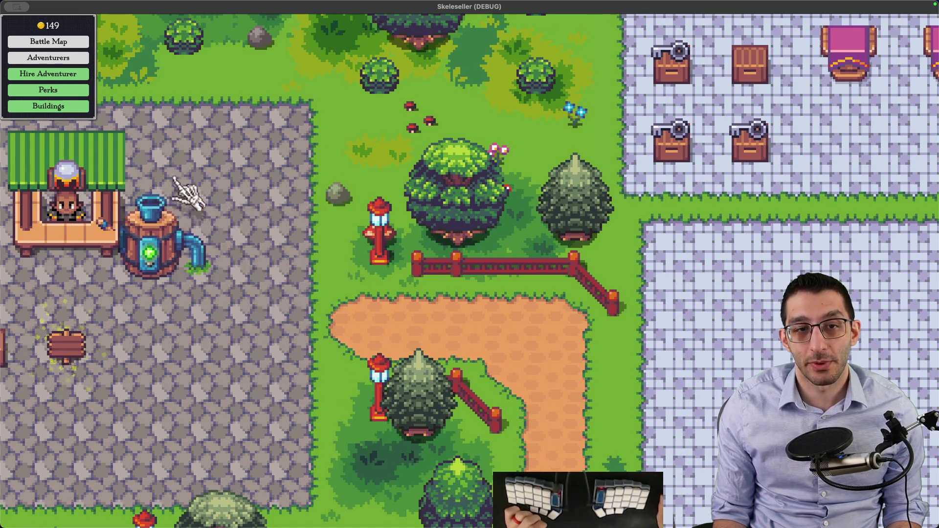
pyautogui.scroll(-3, 226, 305)
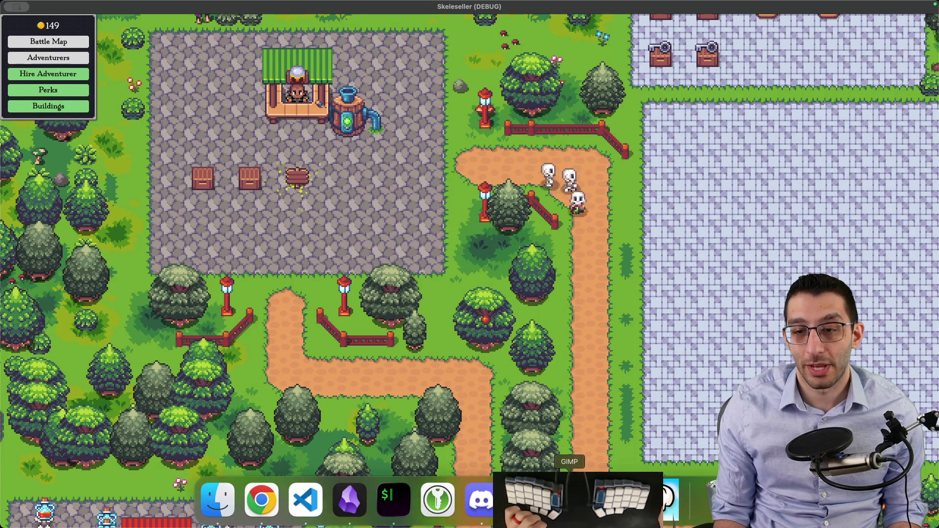
pyautogui.click(436, 504)
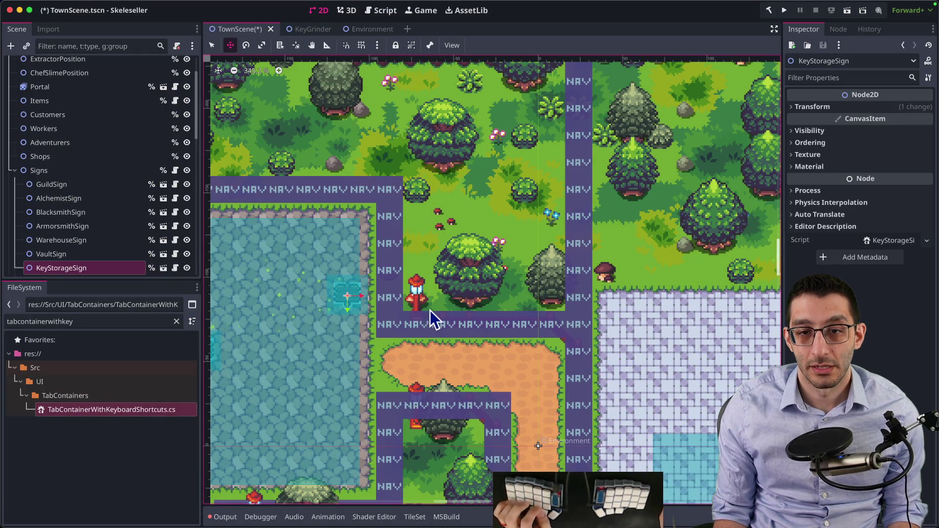
# Launch the game from Godot and reload the saved town via Story Mode > Continue Game
pyautogui.click(784, 10)
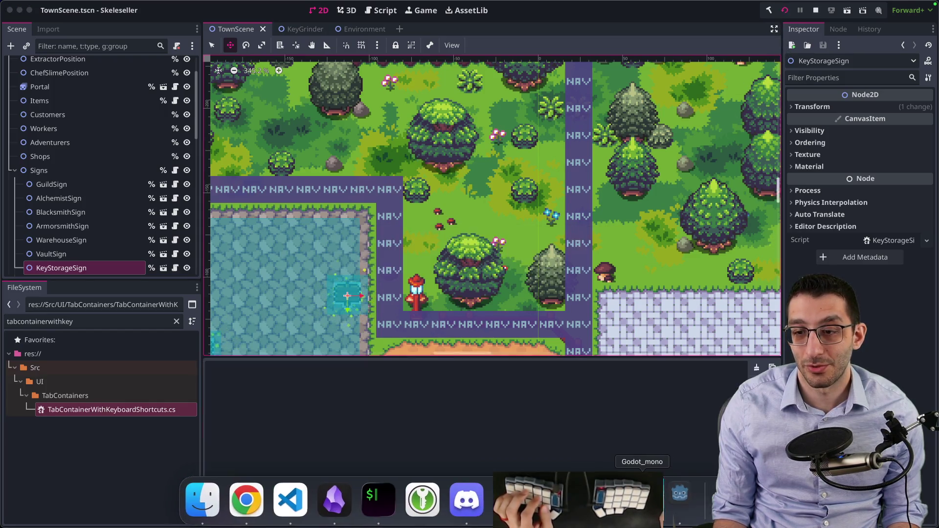
pyautogui.press('Escape')
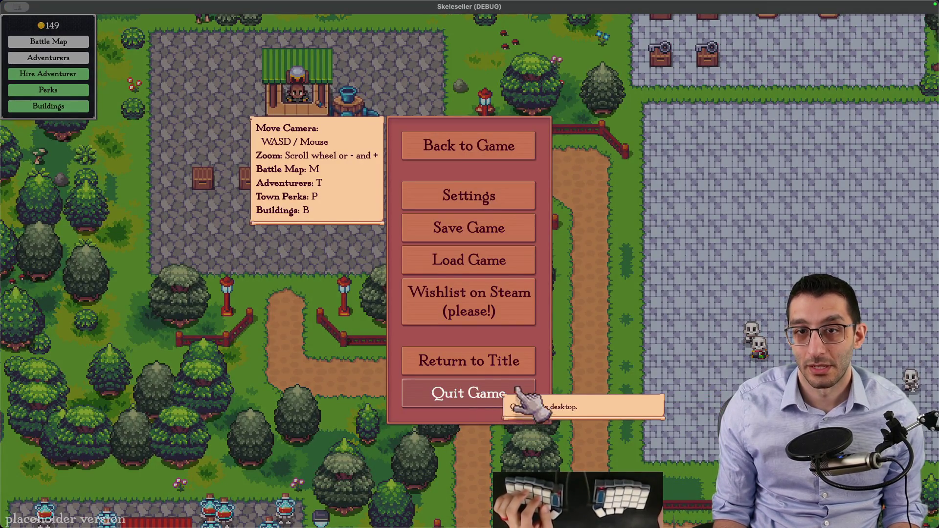
pyautogui.click(520, 391)
pyautogui.click(294, 432)
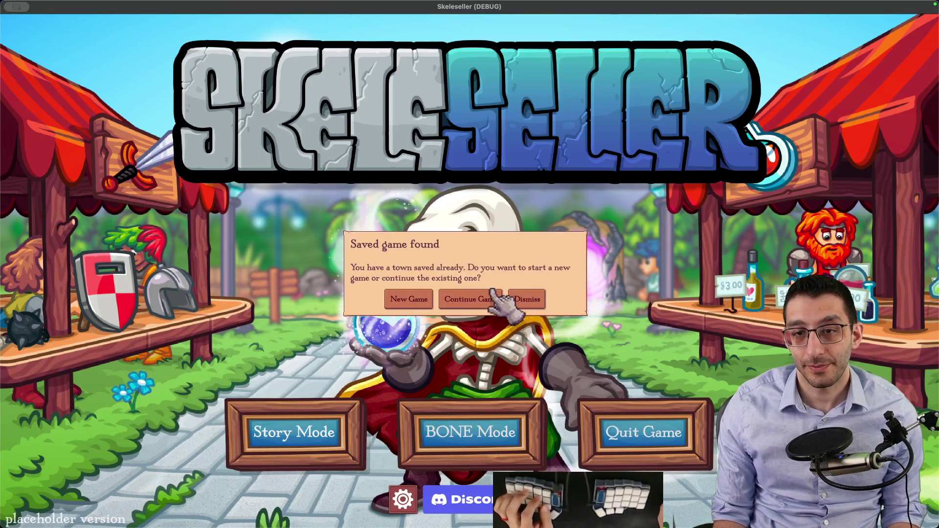
pyautogui.click(492, 294)
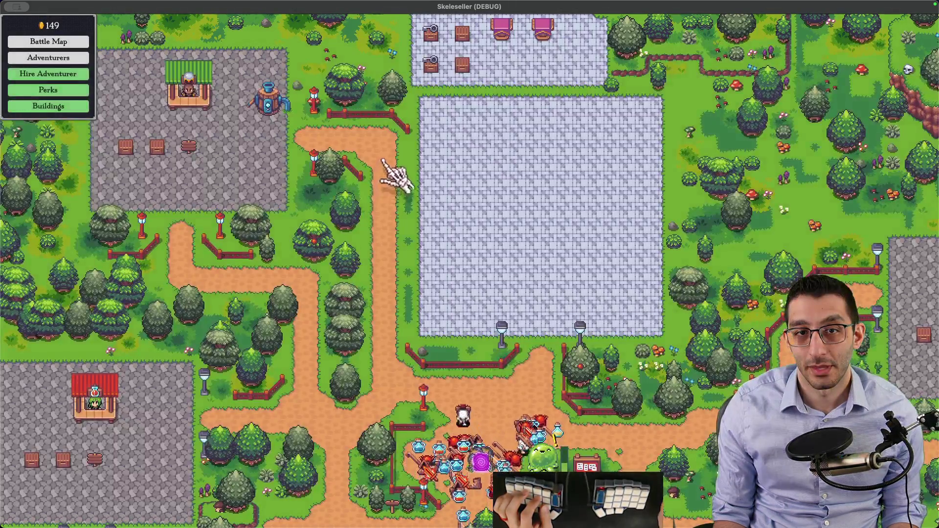
pyautogui.moveTo(384, 168)
pyautogui.mouseDown()
pyautogui.moveTo(491, 294)
pyautogui.moveTo(556, 320)
pyautogui.mouseUp()
pyautogui.scroll(4, 404, 256)
# Switch the Key Grinder on and bring up the debug cheat menu with F1
pyautogui.click(266, 186)
pyautogui.scroll(-2, 557, 320)
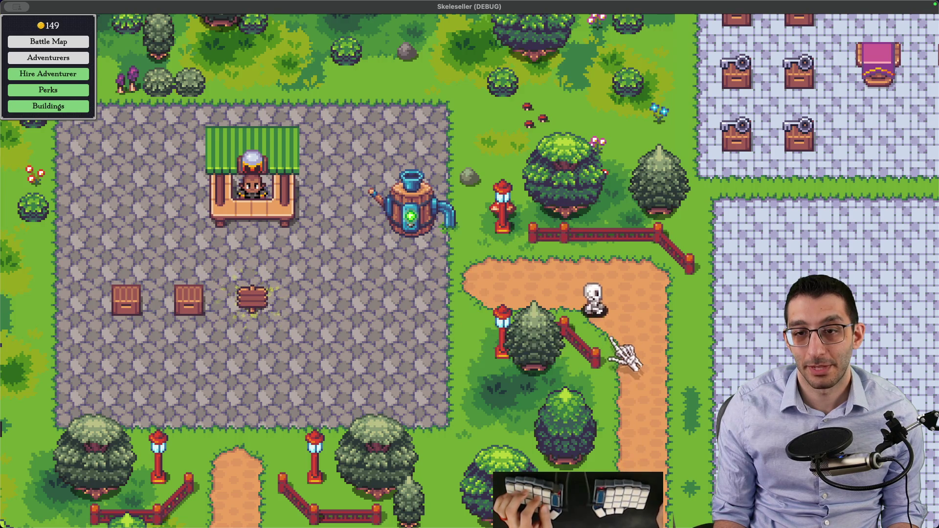
pyautogui.scroll(-3, 612, 338)
pyautogui.moveTo(613, 338)
pyautogui.mouseDown()
pyautogui.moveTo(562, 303)
pyautogui.moveTo(432, 273)
pyautogui.mouseUp()
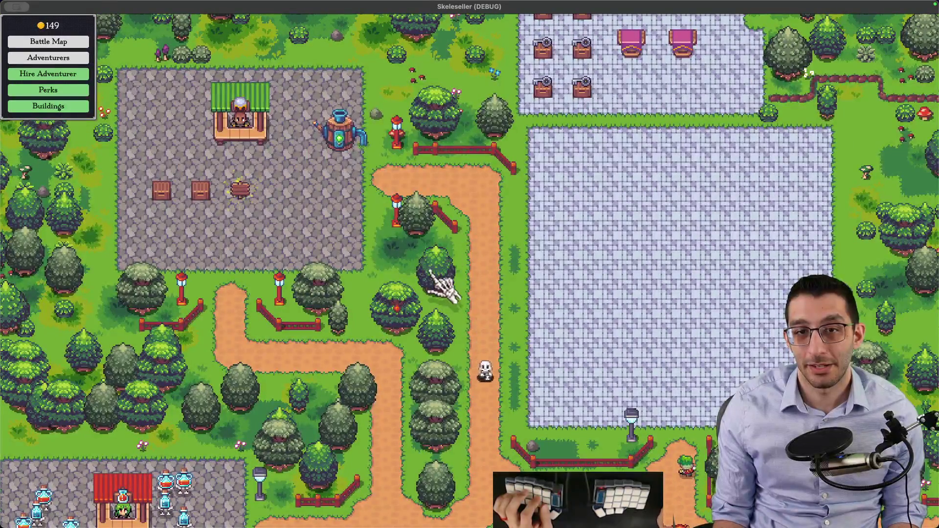
pyautogui.press('F1')
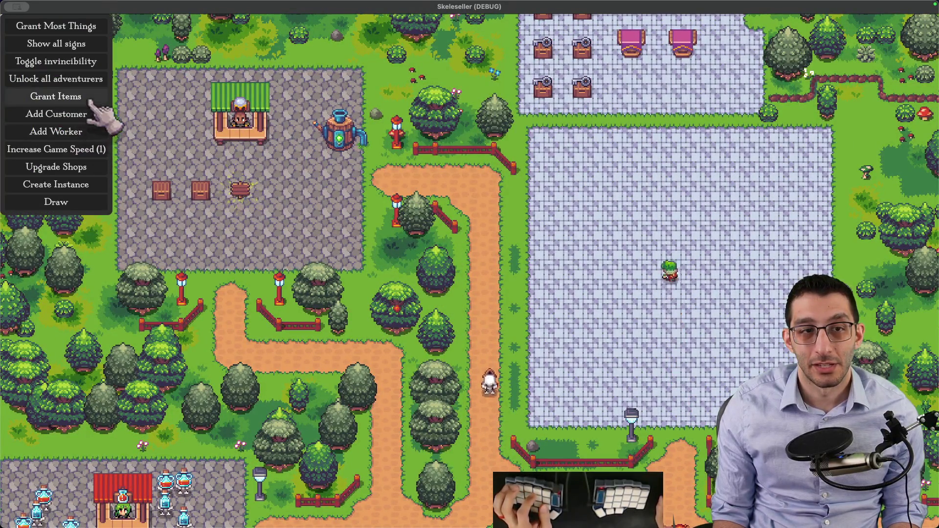
# Spawn a customer, grant items, and raise the game speed to 5.1 from the debug menu
pyautogui.click(95, 114)
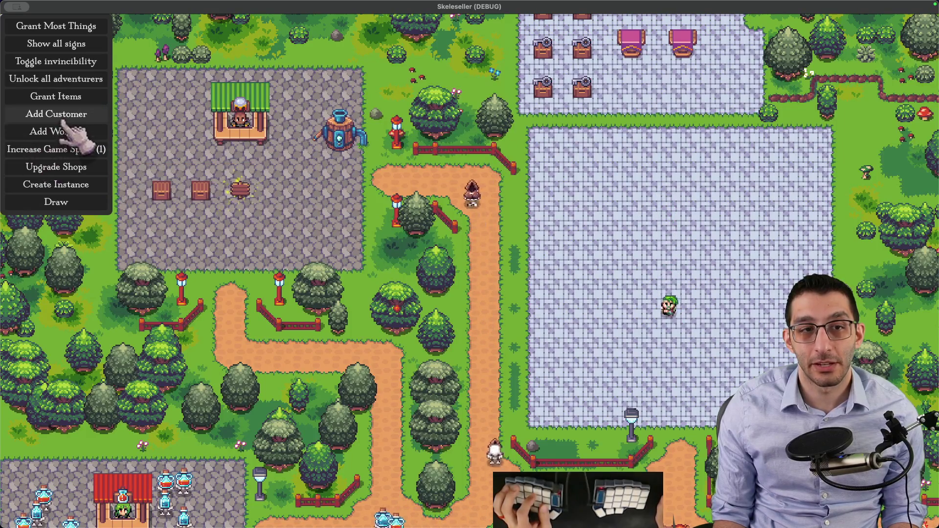
pyautogui.click(91, 103)
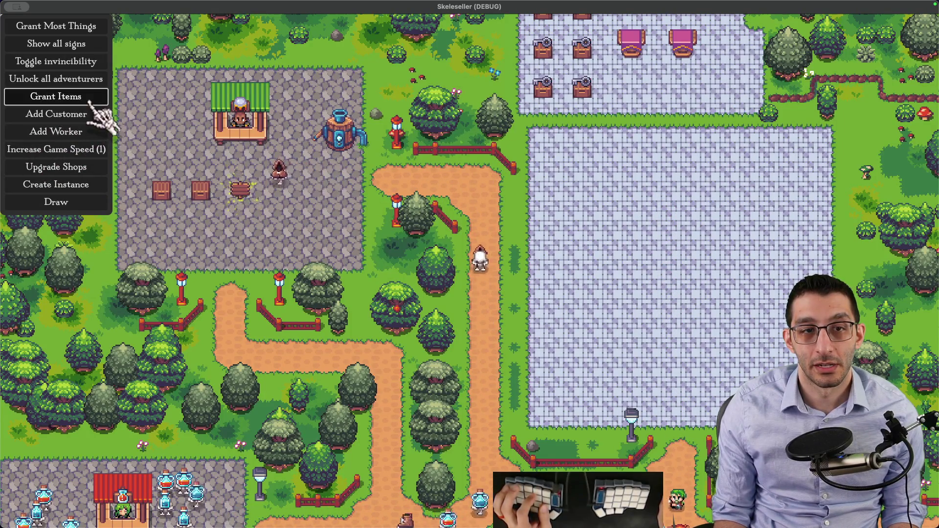
pyautogui.click(106, 153)
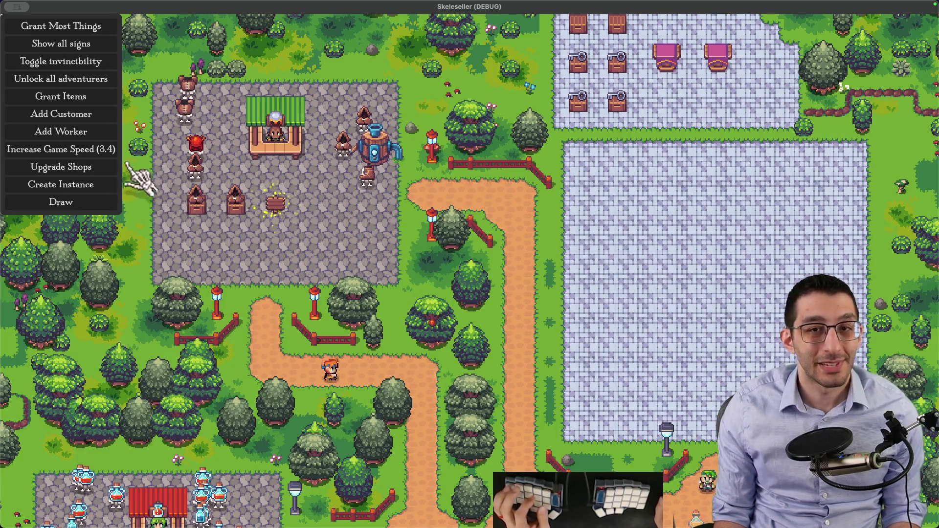
pyautogui.click(98, 154)
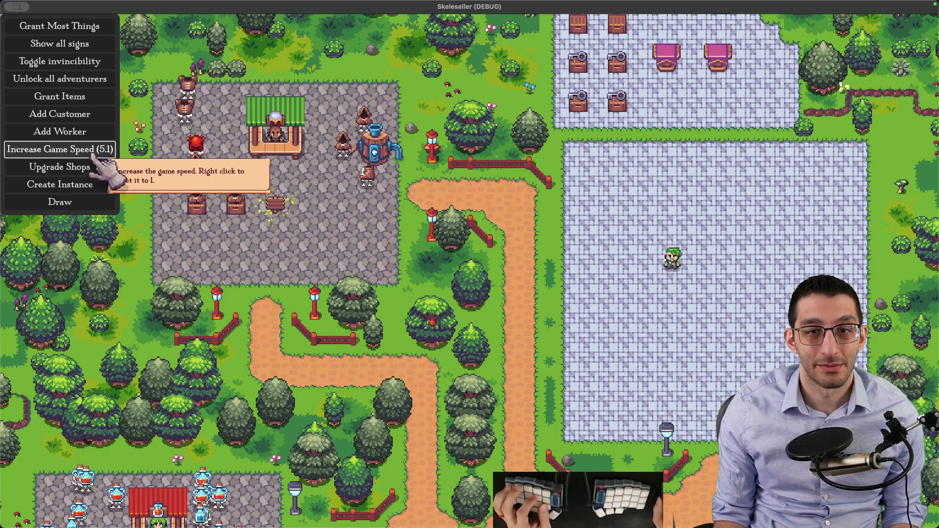
# Check the Key Grinder's progress, switch it off, and grant more items to the shops
pyautogui.click(367, 162)
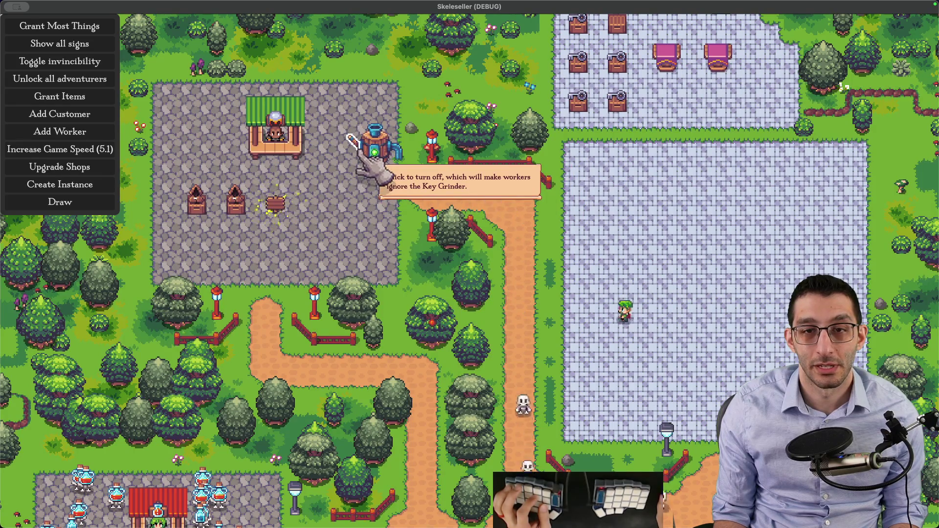
pyautogui.click(360, 158)
pyautogui.click(93, 101)
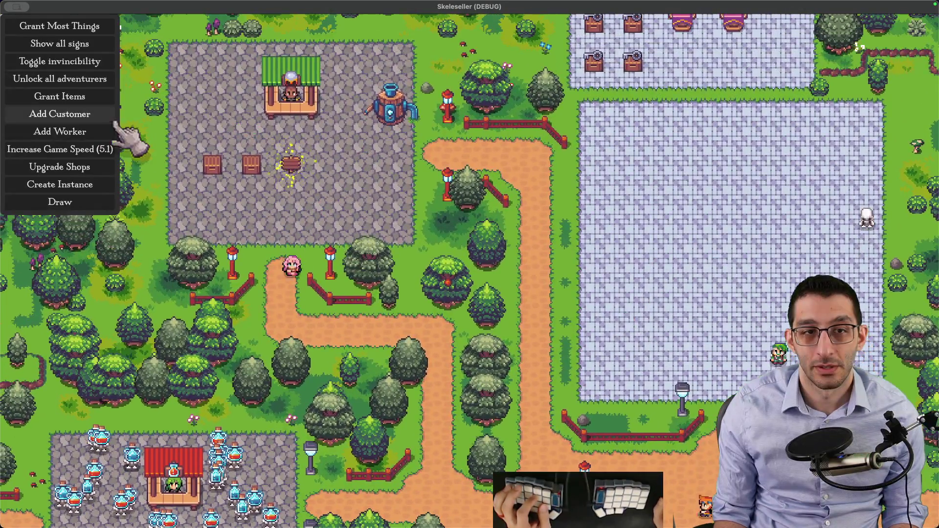
pyautogui.click(91, 97)
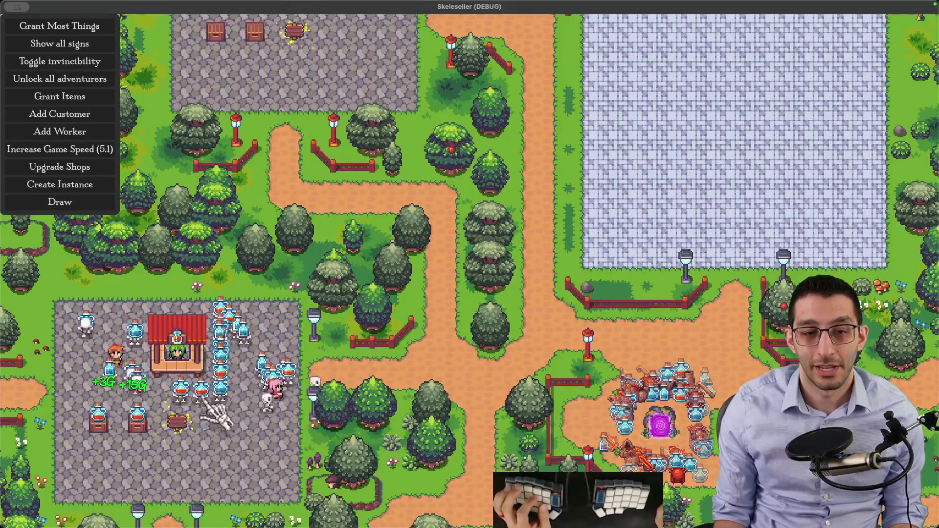
# Buy a shop's Item Displays upgrade for 100G
pyautogui.click(436, 289)
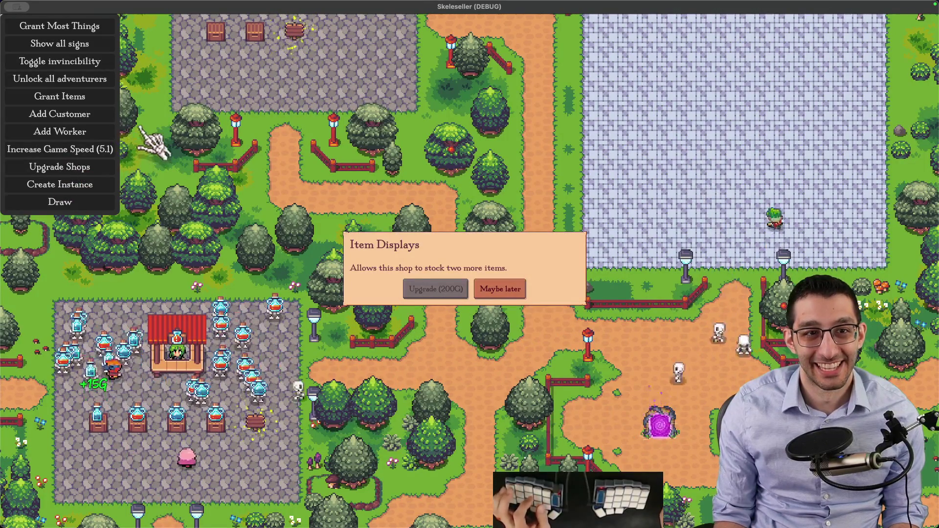
pyautogui.click(29, 24)
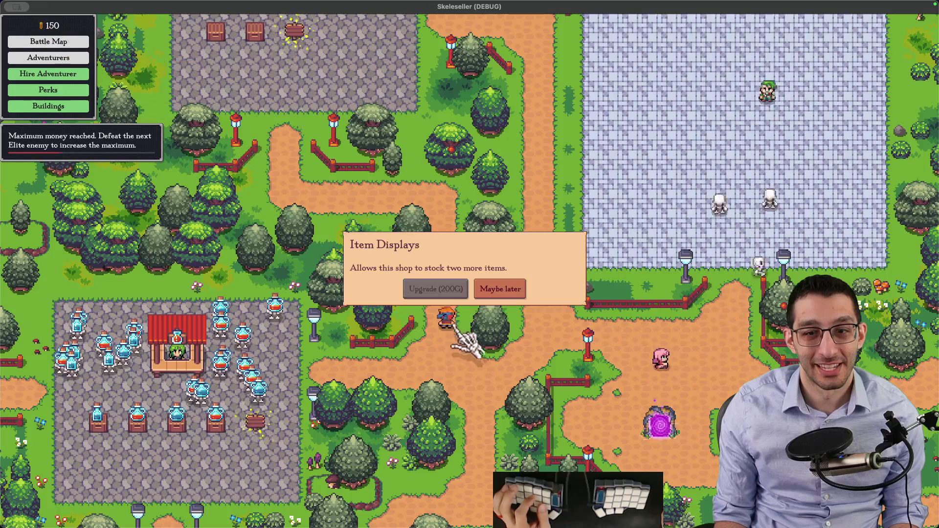
pyautogui.click(512, 290)
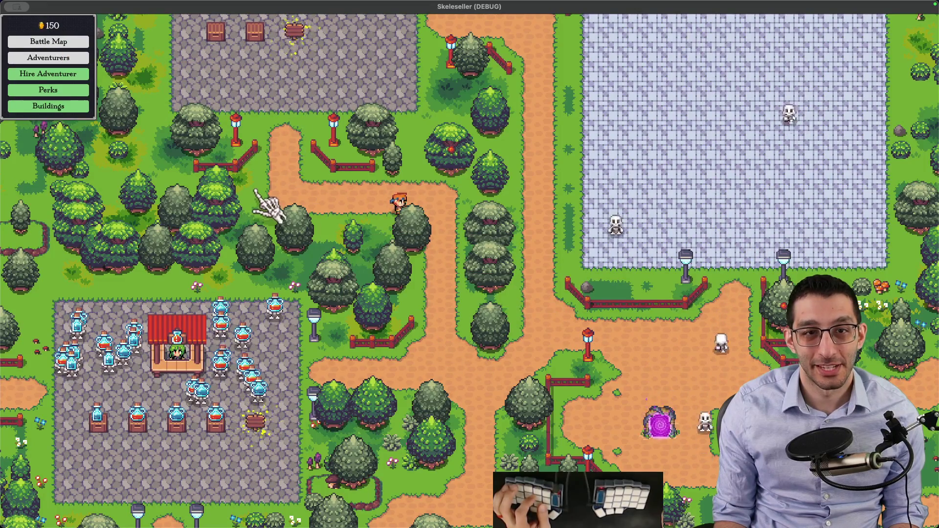
pyautogui.press('d')
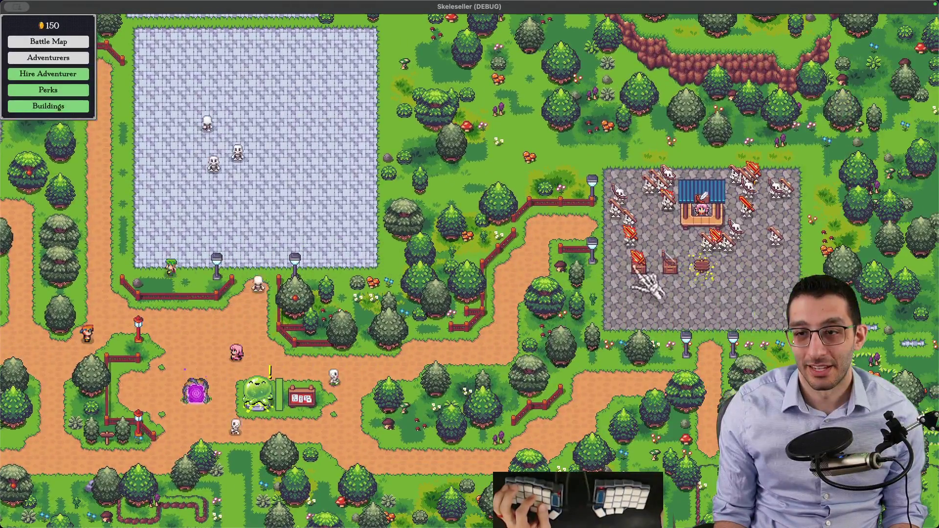
pyautogui.click(636, 274)
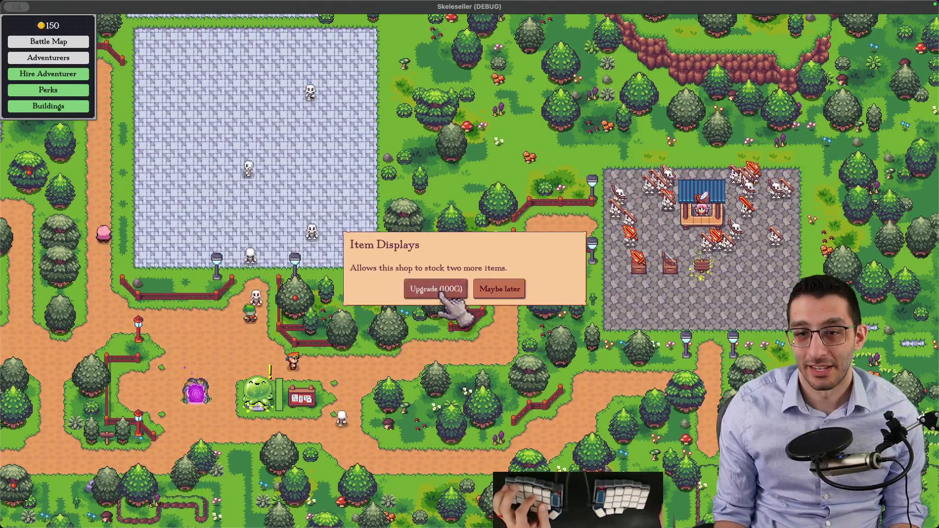
pyautogui.click(497, 288)
pyautogui.press('a')
pyautogui.press('`')
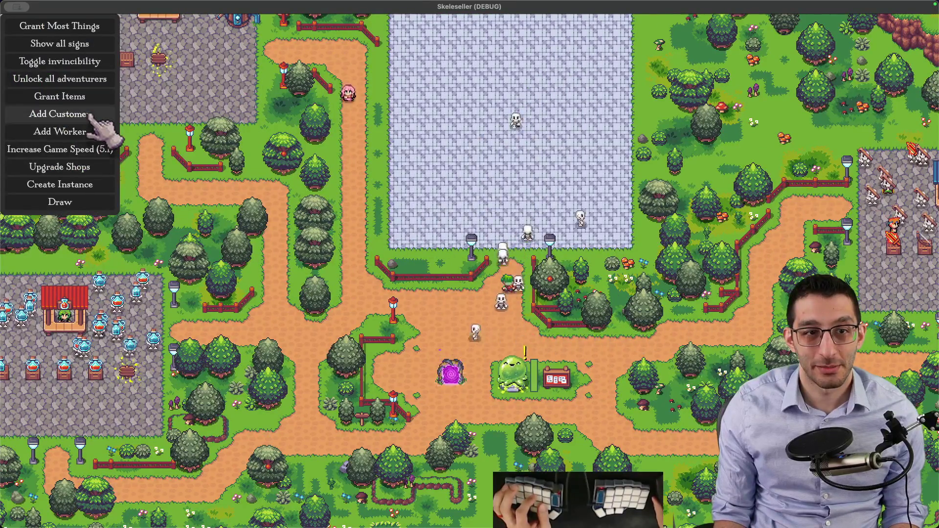
# Raise game speed to 8 and level the Customer Speed town perk to Lv. 2/3
pyautogui.click(105, 149)
pyautogui.press('d')
pyautogui.press('s')
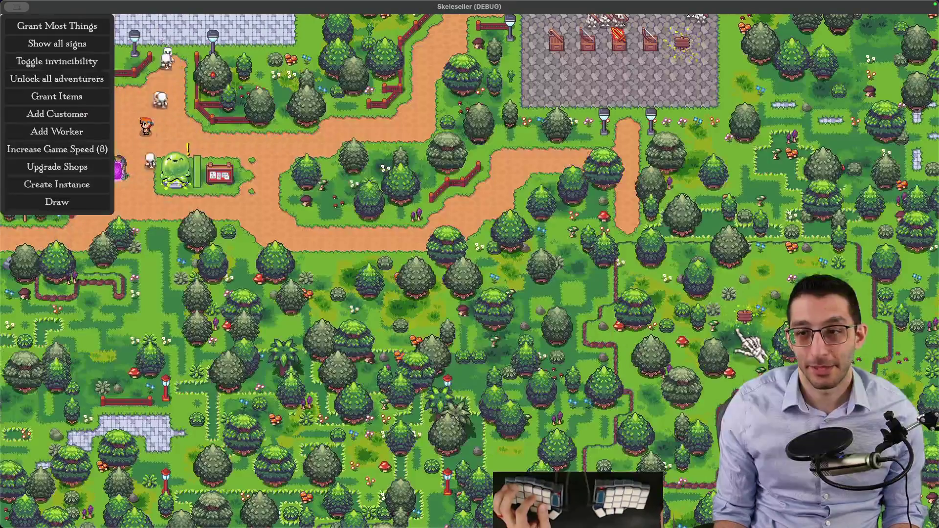
pyautogui.click(739, 337)
pyautogui.click(429, 290)
pyautogui.click(467, 237)
pyautogui.click(469, 240)
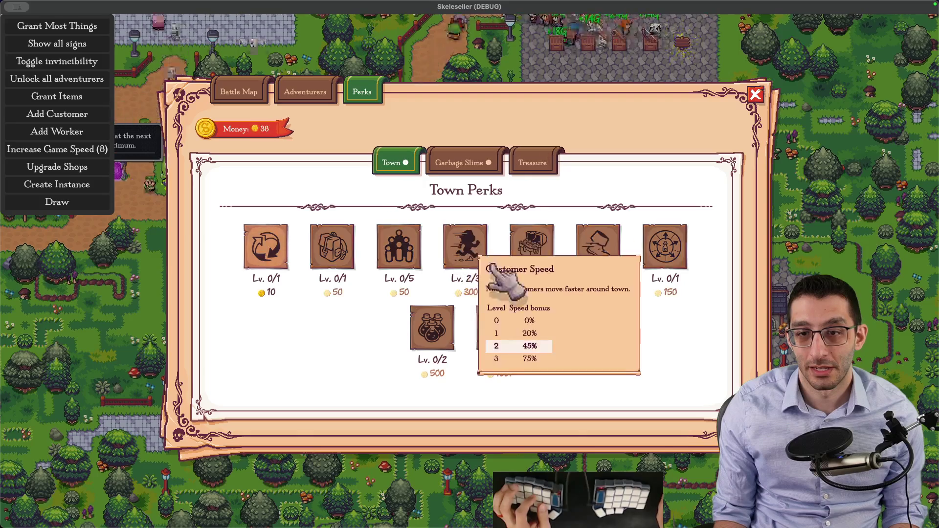
pyautogui.press('Escape')
# Grant more items, briefly raise the game speed, then reset it to 1
pyautogui.press('w')
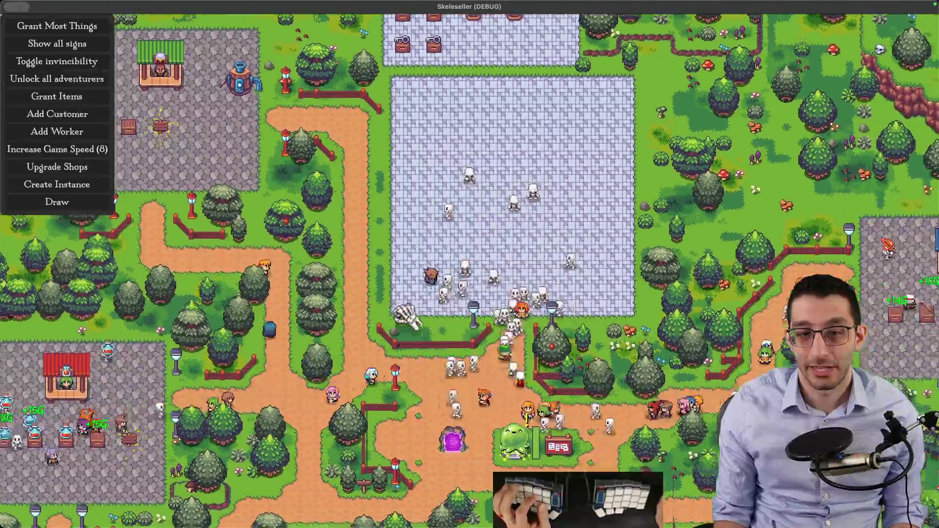
pyautogui.press('a')
pyautogui.rightClick(110, 151)
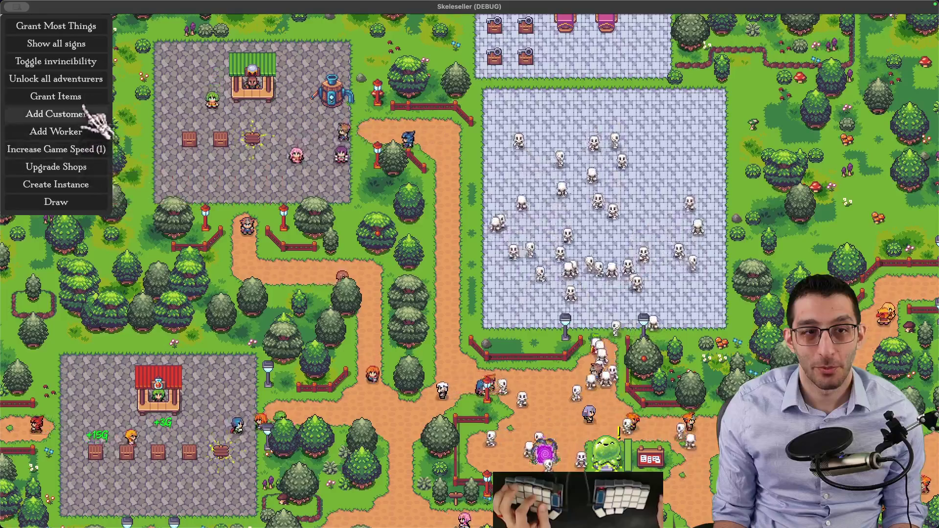
pyautogui.click(83, 98)
pyautogui.click(93, 150)
pyautogui.click(93, 150)
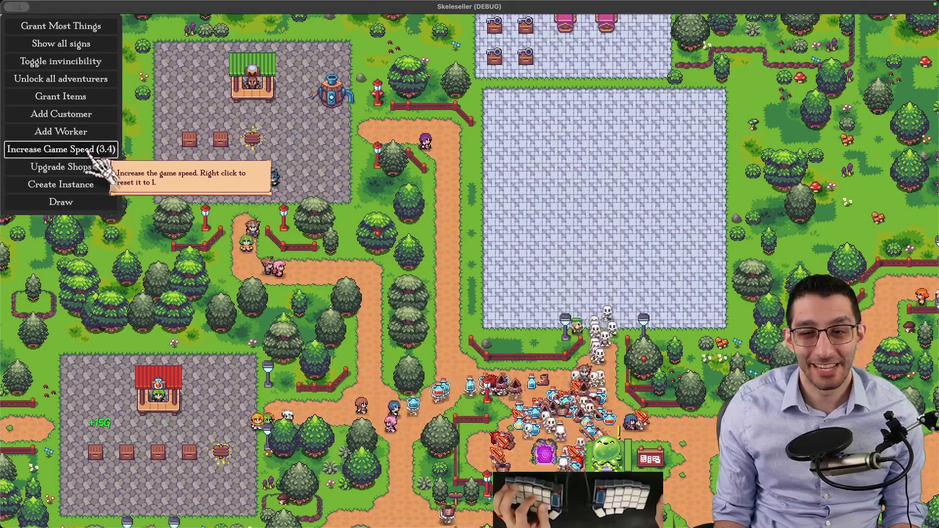
pyautogui.click(93, 152)
pyautogui.rightClick(93, 152)
# Return to the Godot editor's TownScene
pyautogui.scroll(5, 299, 140)
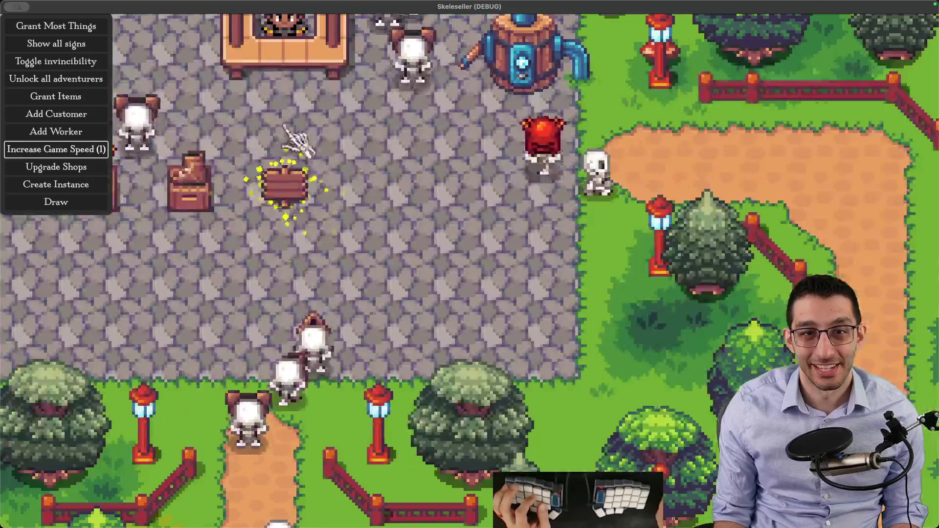
pyautogui.scroll(-4, 297, 140)
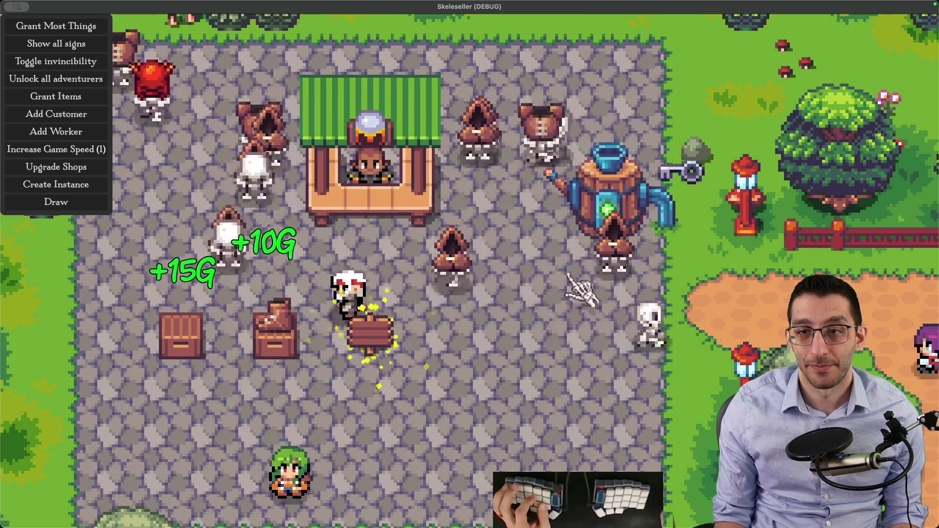
pyautogui.scroll(-5, 577, 179)
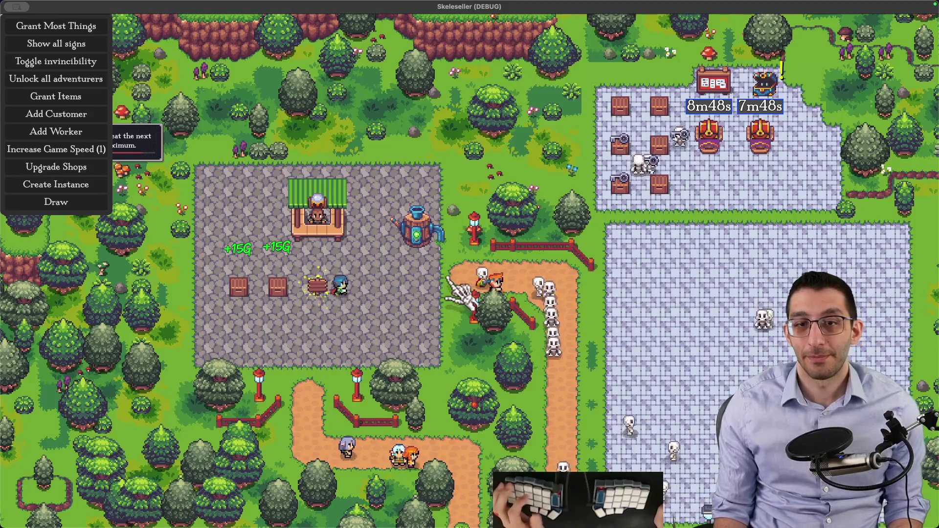
pyautogui.moveTo(433, 249)
pyautogui.scroll(5, 434, 250)
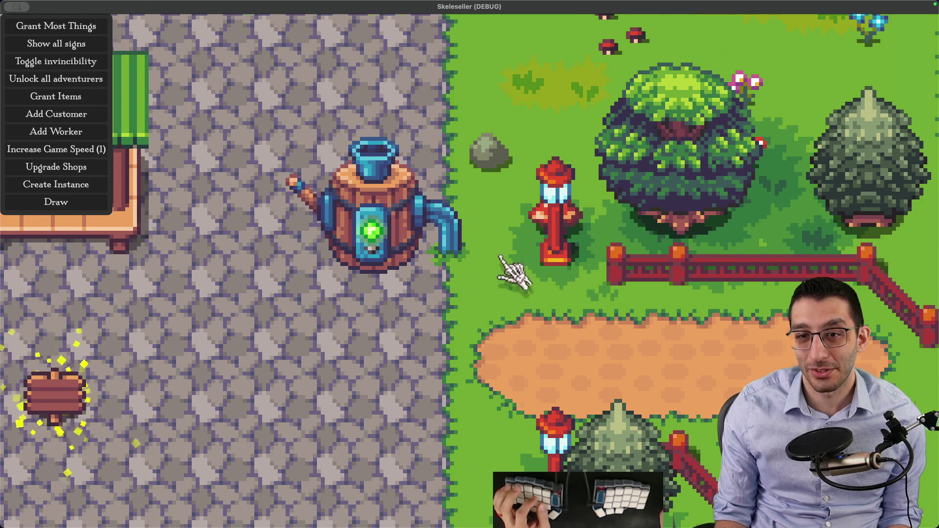
pyautogui.scroll(-2, 508, 268)
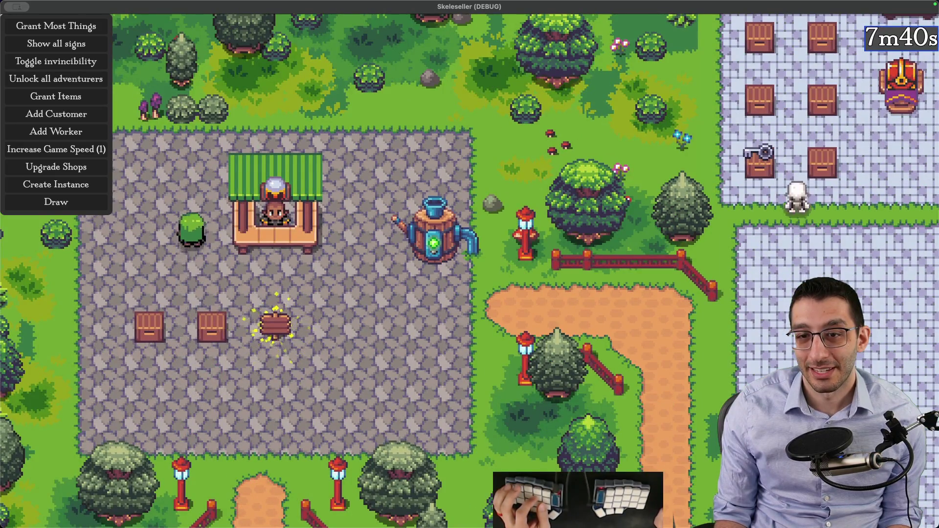
pyautogui.click(598, 506)
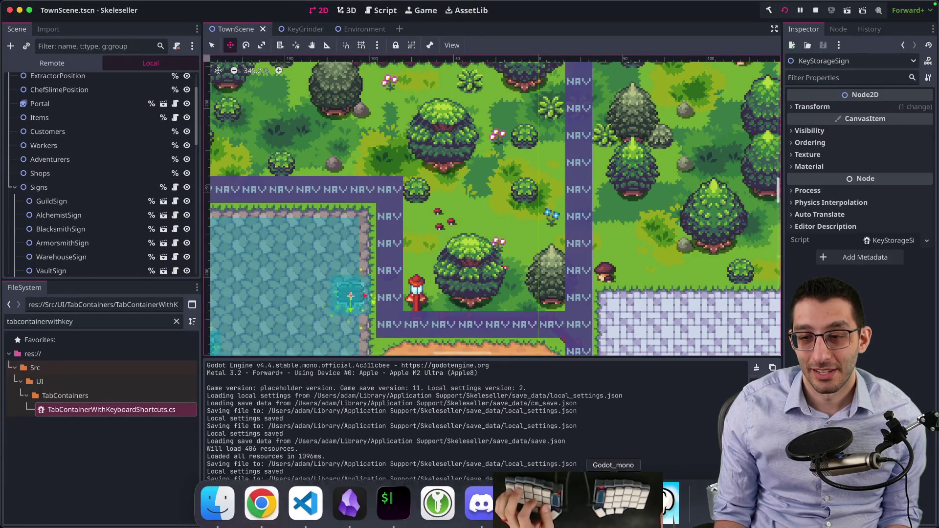
# Quit the game, relaunch the rebuilt debug build in BONE Mode, and continue the saved town
pyautogui.click(640, 511)
pyautogui.press('Escape')
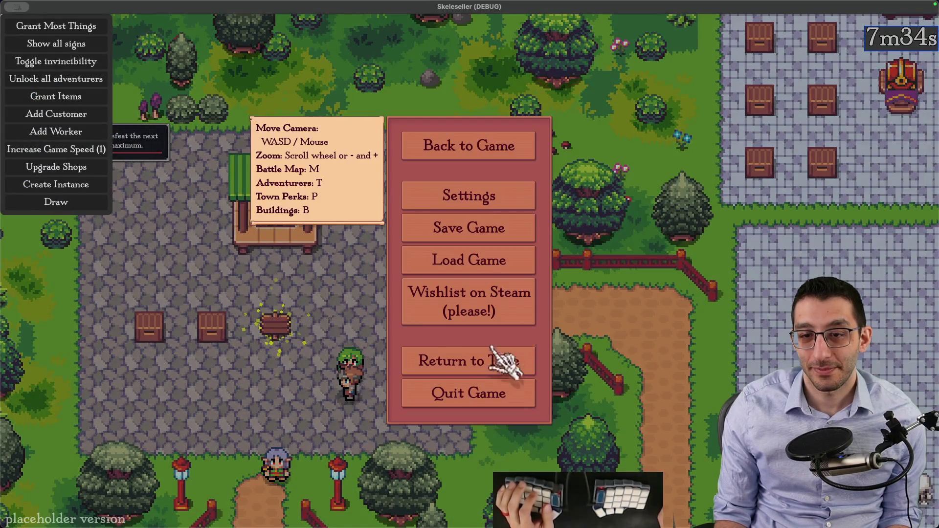
pyautogui.click(517, 399)
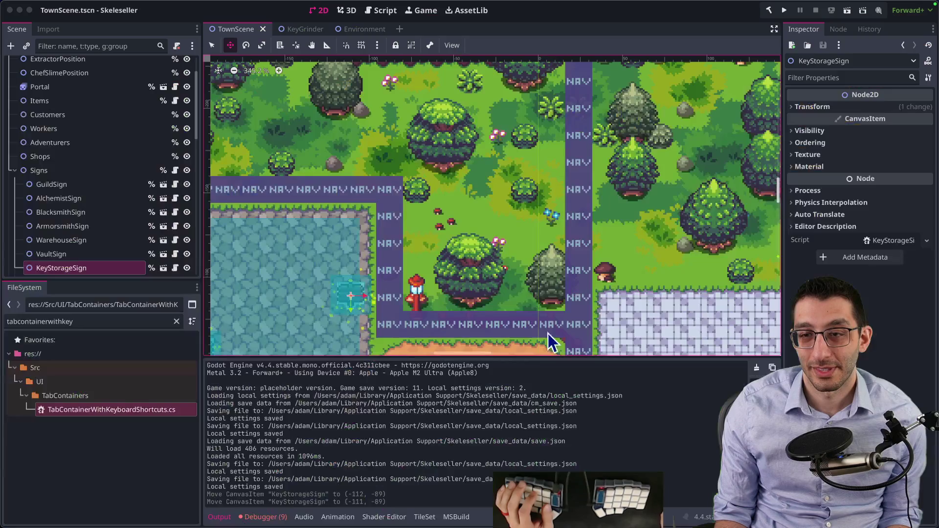
pyautogui.click(785, 11)
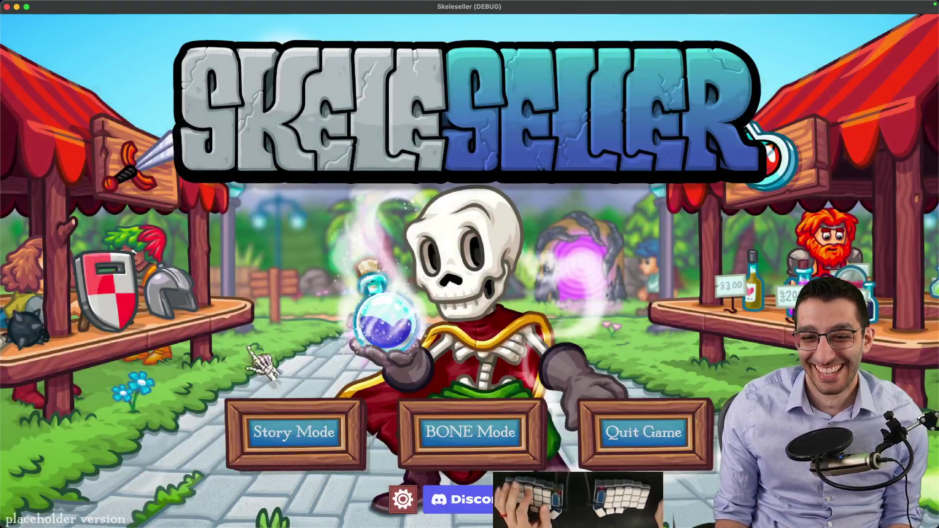
pyautogui.click(419, 424)
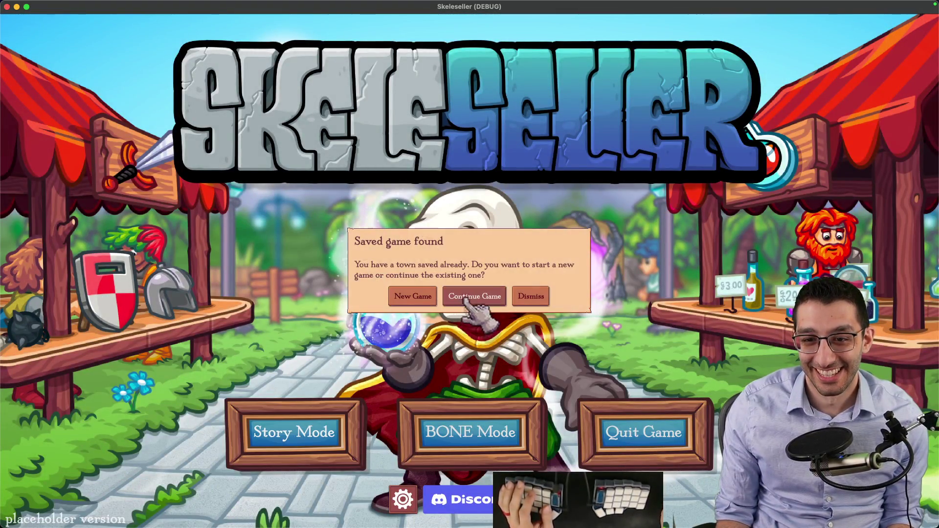
pyautogui.click(474, 296)
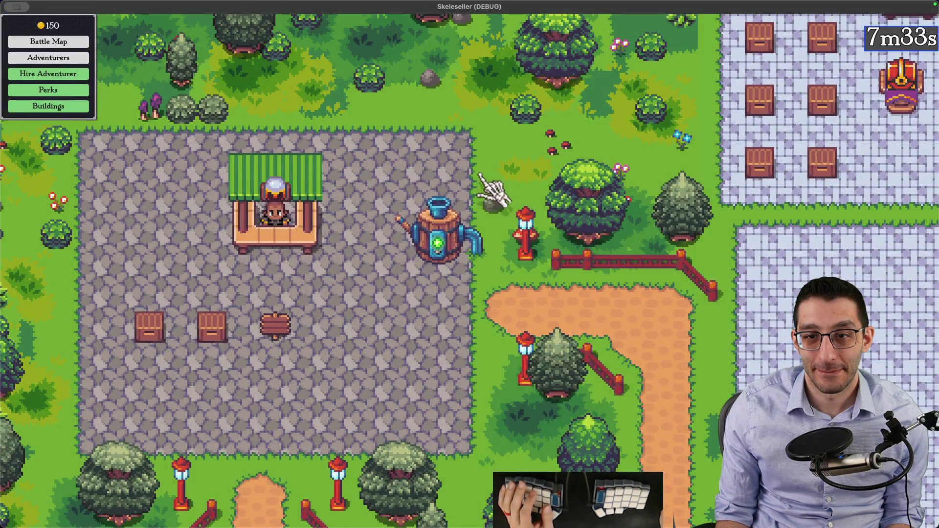
# From the debug menu, raise the game speed and reset it back to 1 twice
pyautogui.scroll(3, 487, 262)
pyautogui.moveTo(489, 264)
pyautogui.scroll(-1, 486, 261)
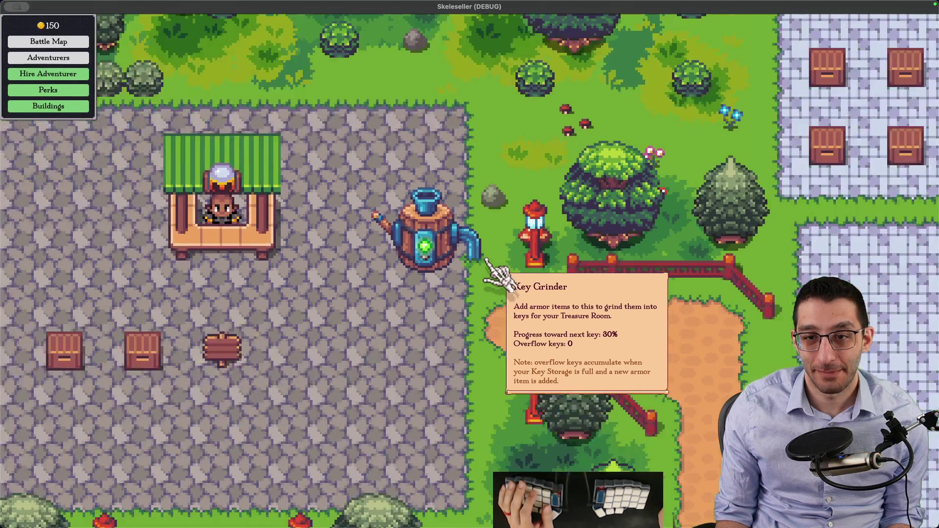
pyautogui.scroll(-2, 490, 267)
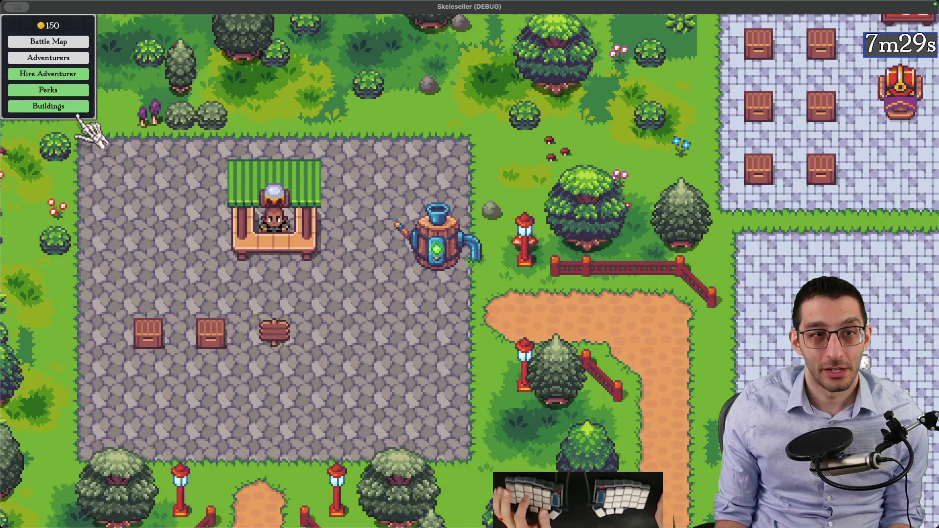
pyautogui.press('`')
pyautogui.click(97, 149)
pyautogui.click(97, 149)
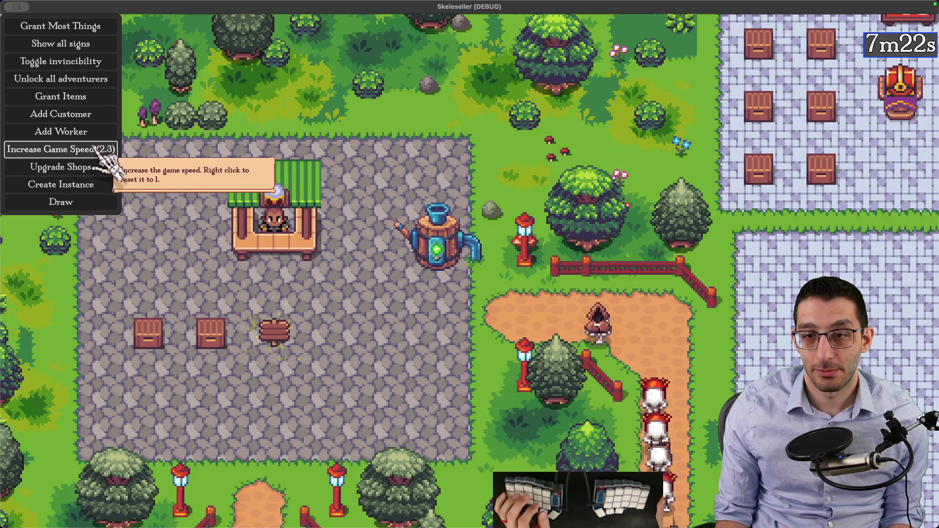
pyautogui.rightClick(98, 149)
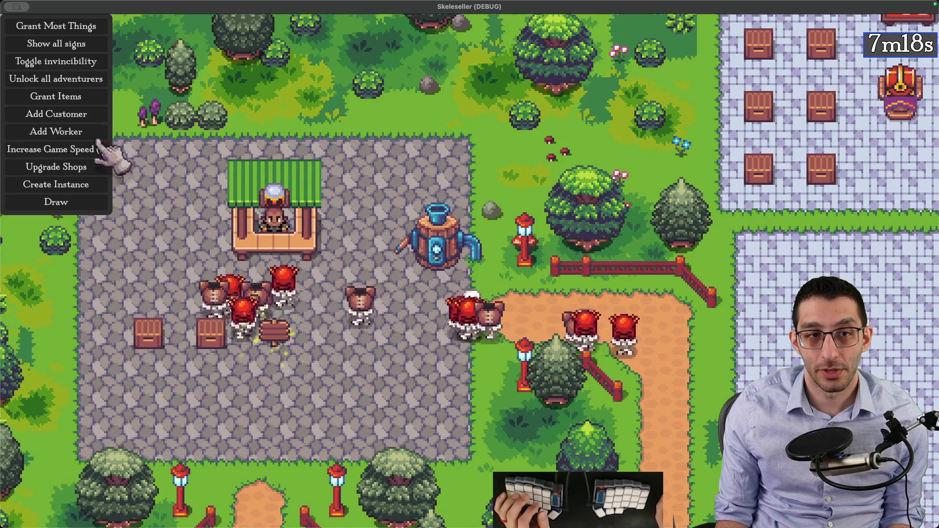
pyautogui.click(98, 149)
pyautogui.click(97, 148)
pyautogui.rightClick(98, 148)
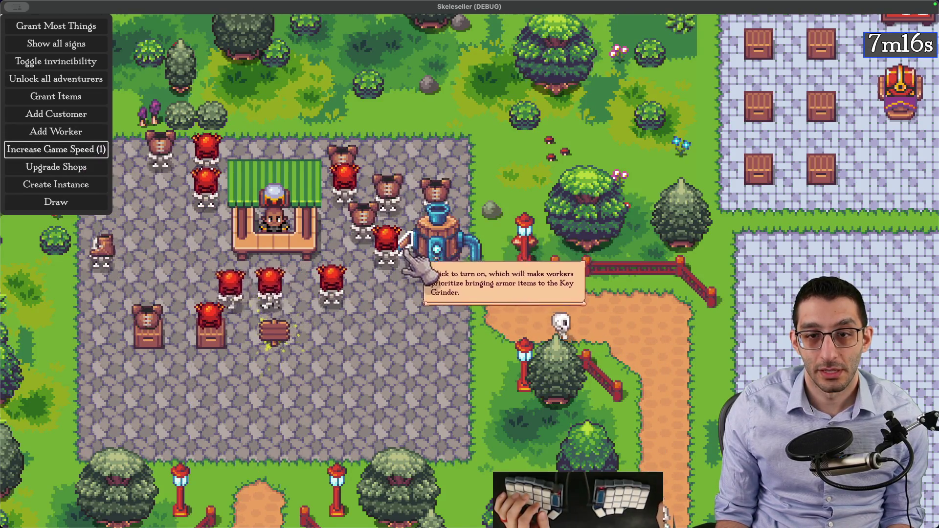
# Switch on the Key Grinder, then quit the game to end the test run
pyautogui.click(407, 240)
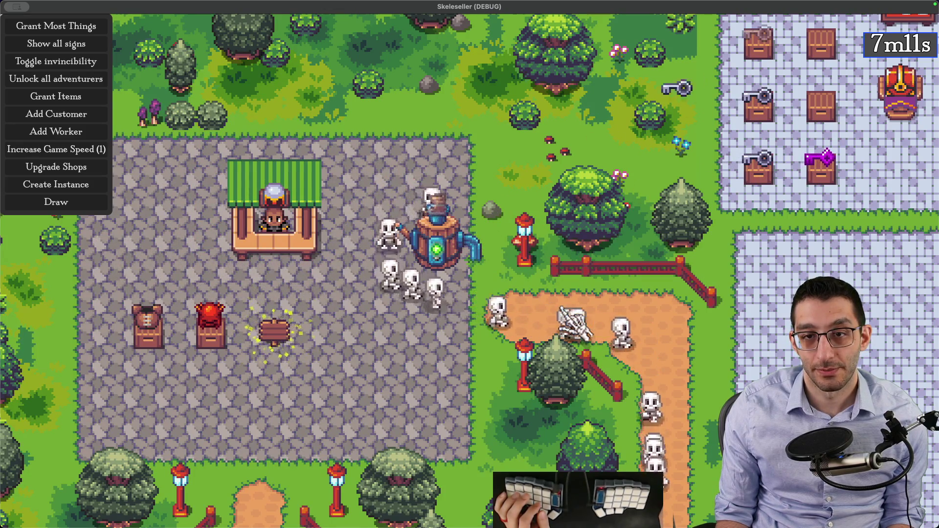
pyautogui.press('Escape')
pyautogui.click(511, 391)
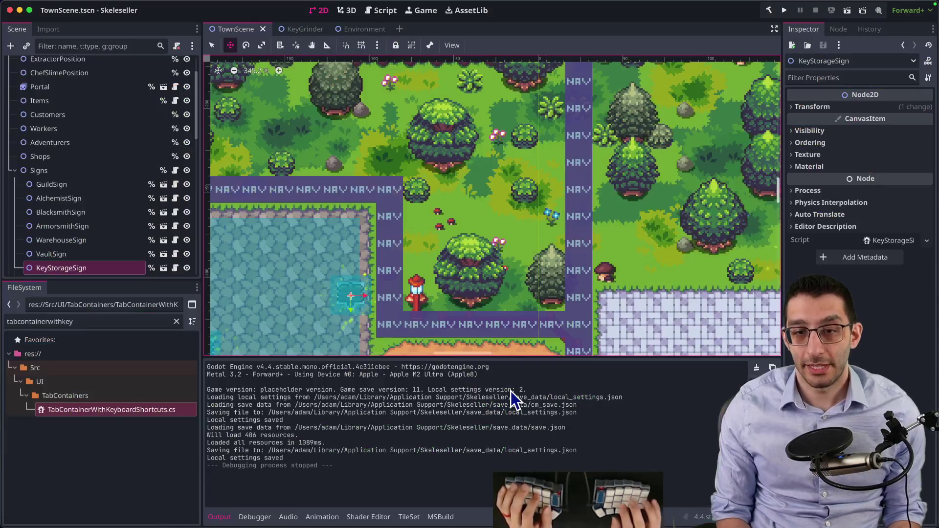
# Open VS Code's combined diff of all changed files with the debug panel hidden
pyautogui.press('super+Tab')
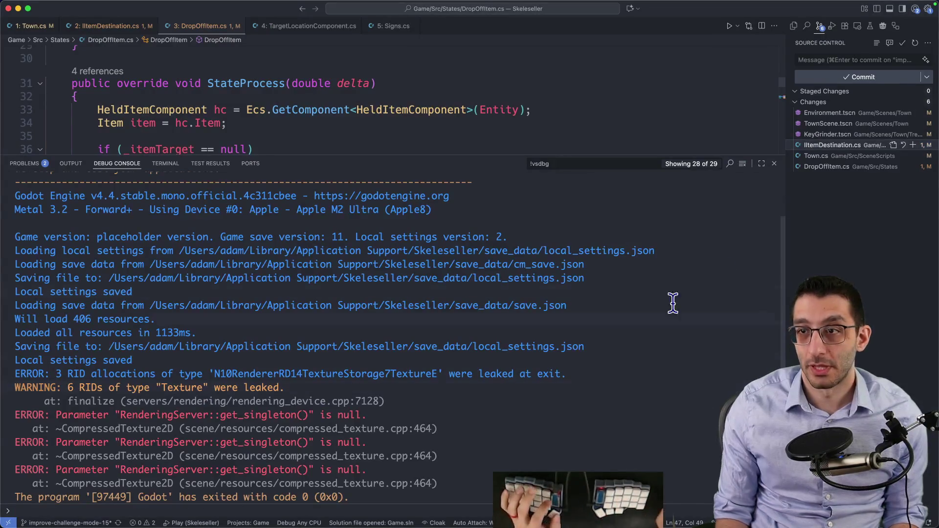
pyautogui.click(886, 103)
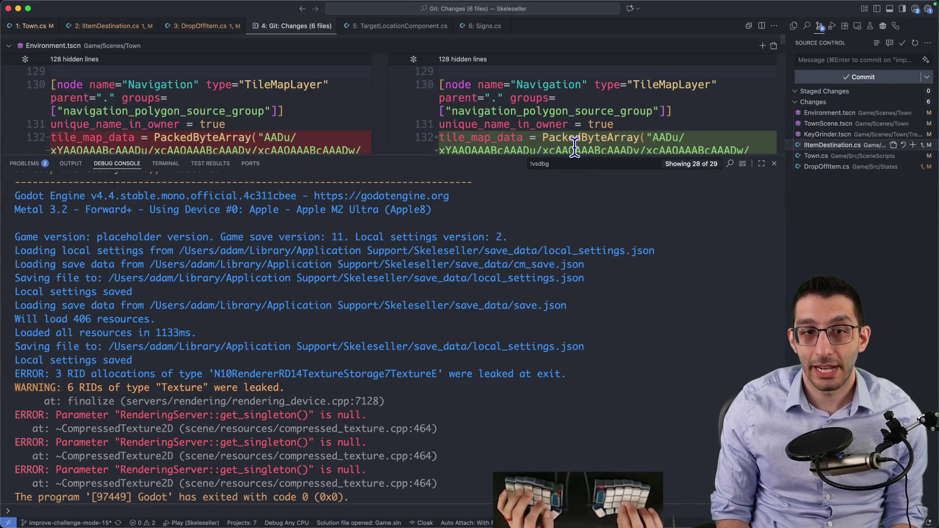
pyautogui.press('super+j')
# Review the long Environment.tscn tile map diff and discard its changes
pyautogui.scroll(-20, 575, 148)
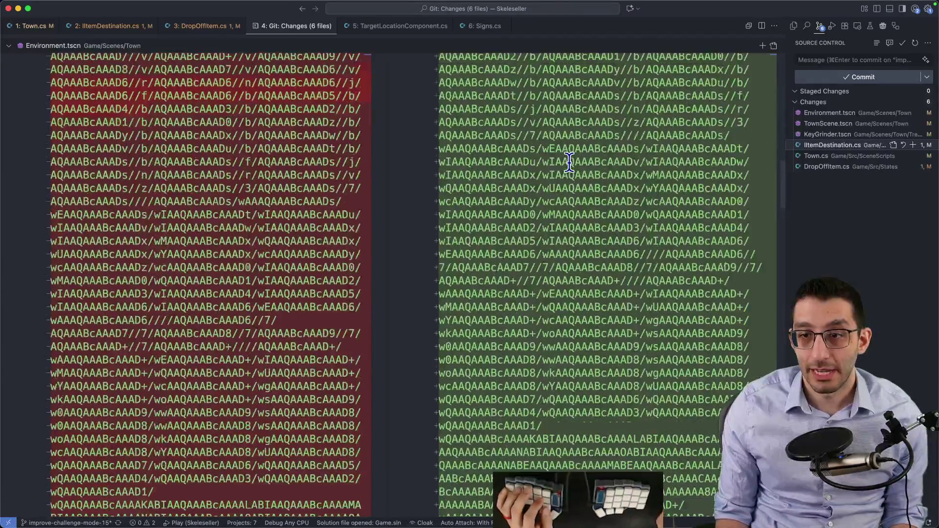
pyautogui.scroll(-15, 569, 163)
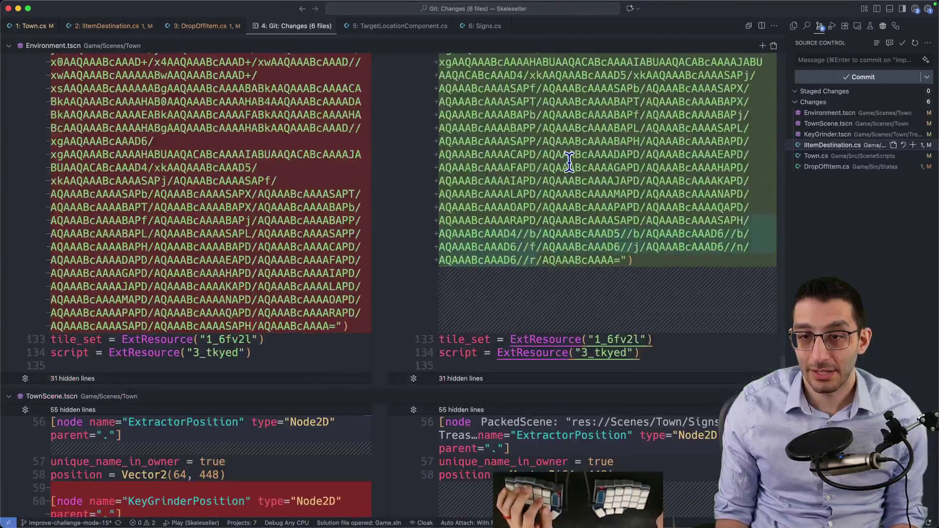
pyautogui.scroll(20, 569, 163)
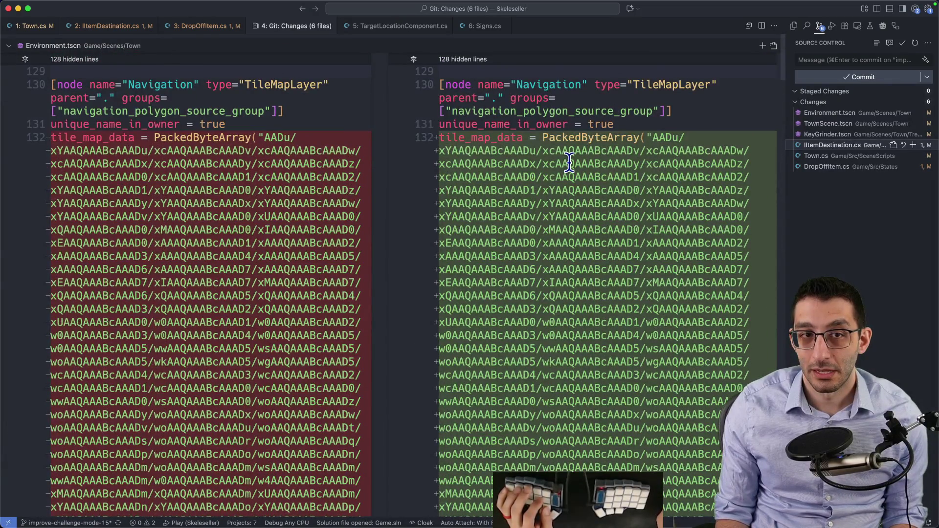
pyautogui.scroll(-20, 569, 162)
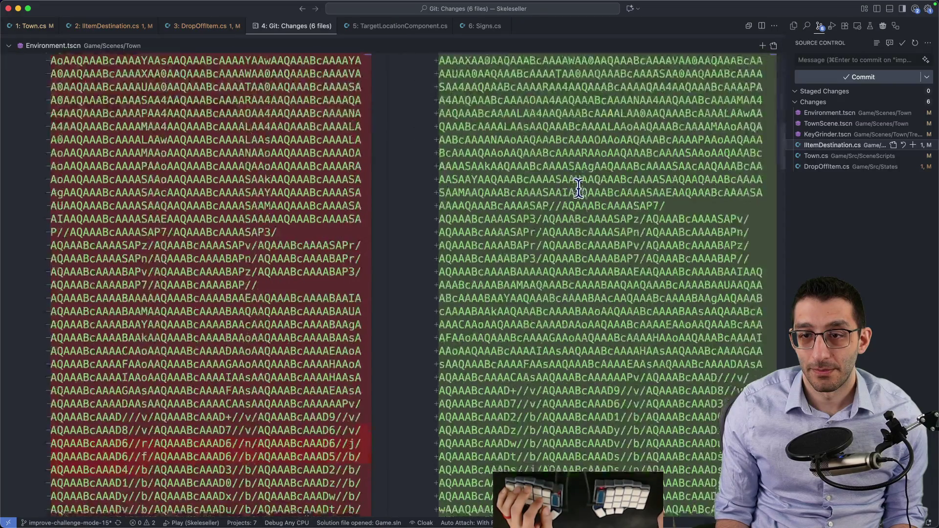
pyautogui.scroll(-4, 579, 184)
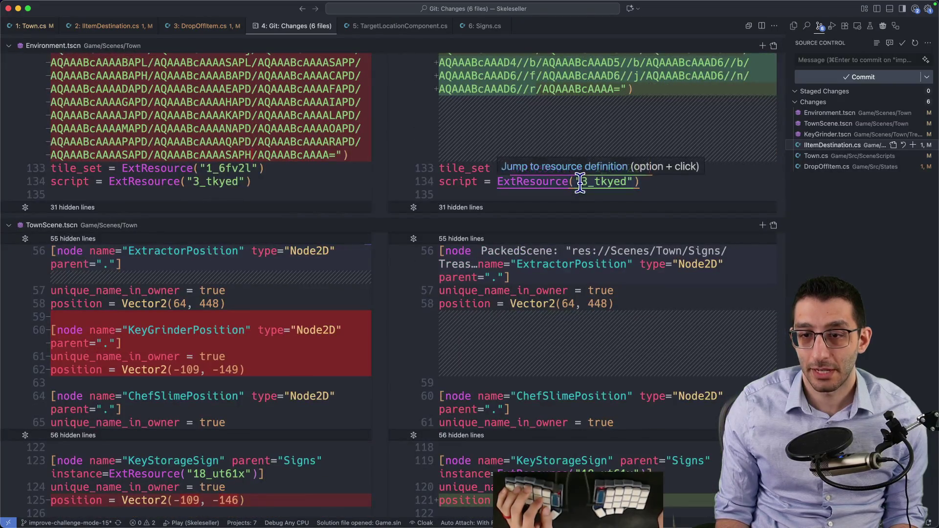
pyautogui.scroll(1, 734, 171)
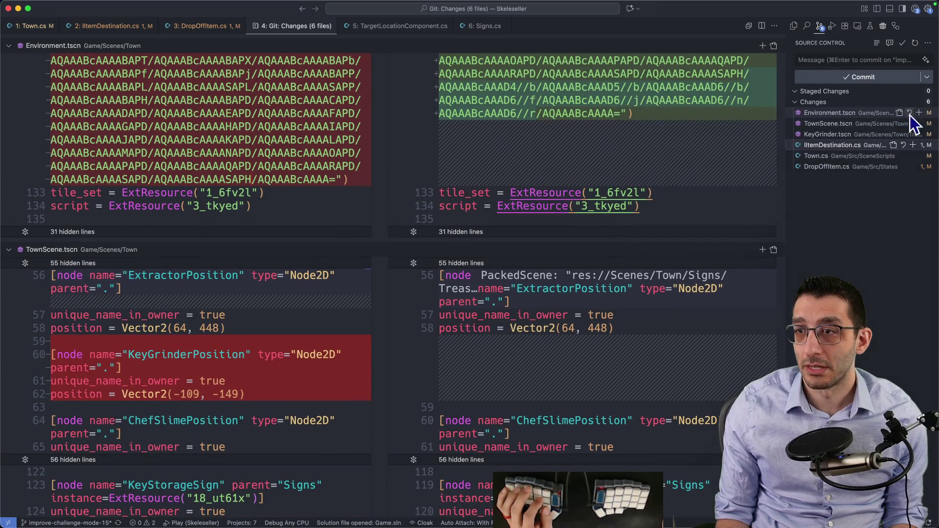
pyautogui.click(909, 113)
pyautogui.click(517, 296)
# Reload Environment.tscn from disk in Godot, then return to TownScene
pyautogui.click(636, 499)
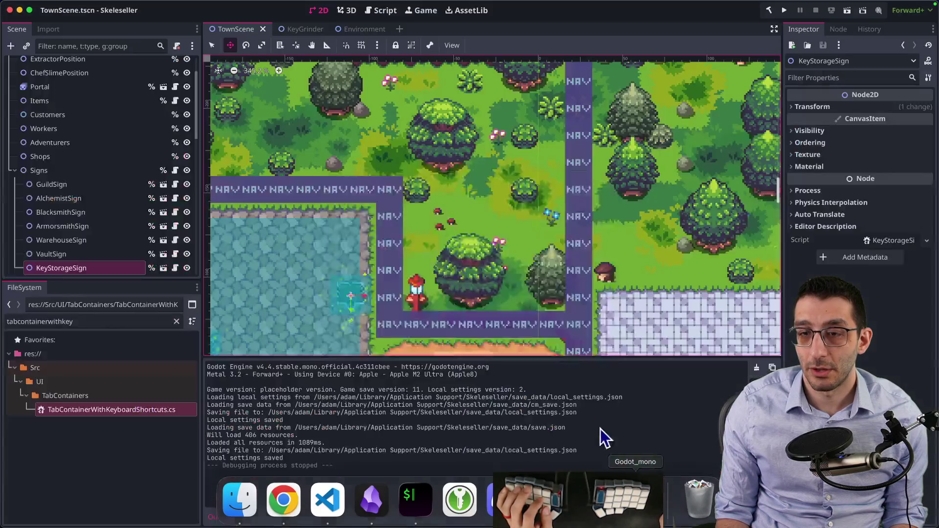
pyautogui.click(457, 331)
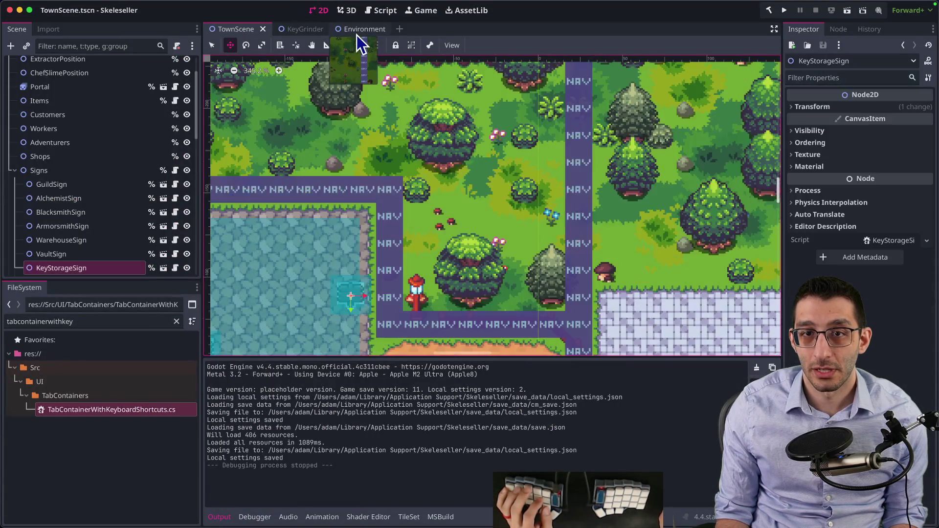
pyautogui.click(358, 33)
pyautogui.click(236, 29)
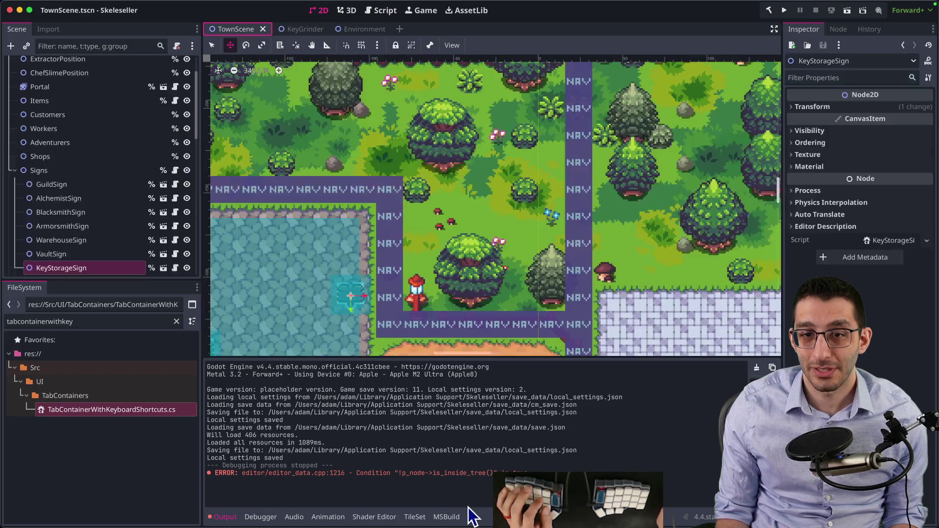
pyautogui.click(325, 499)
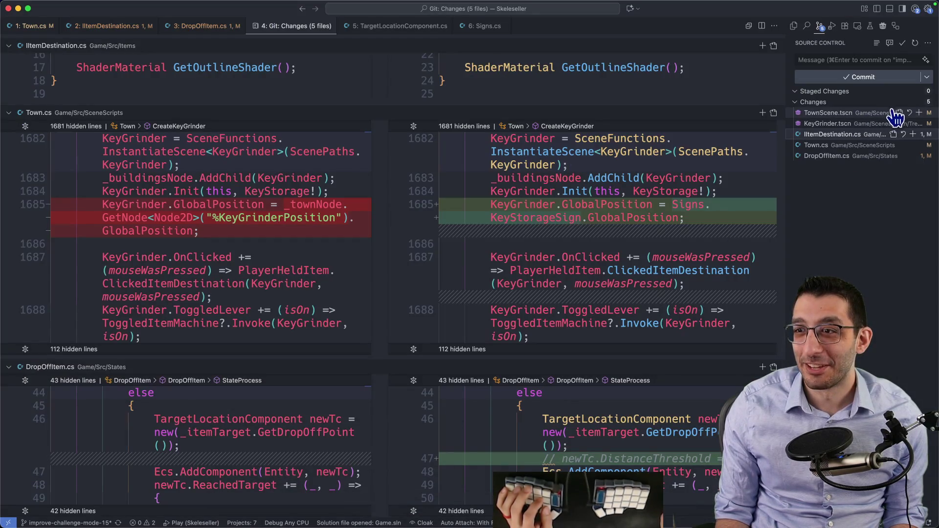
# Revert the commented-out IItemDestination.cs lines and the DropOffItem.cs DistanceThreshold line
pyautogui.scroll(10, 612, 190)
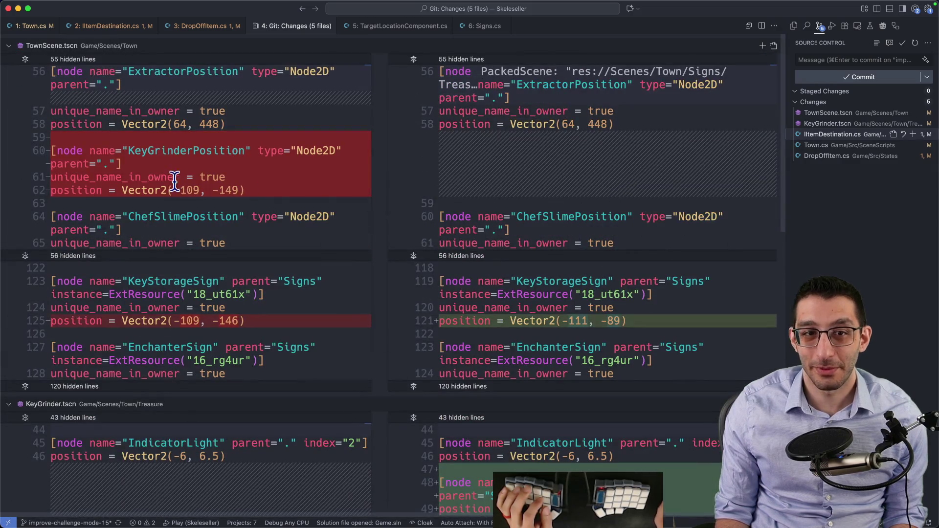
pyautogui.scroll(-5, 335, 167)
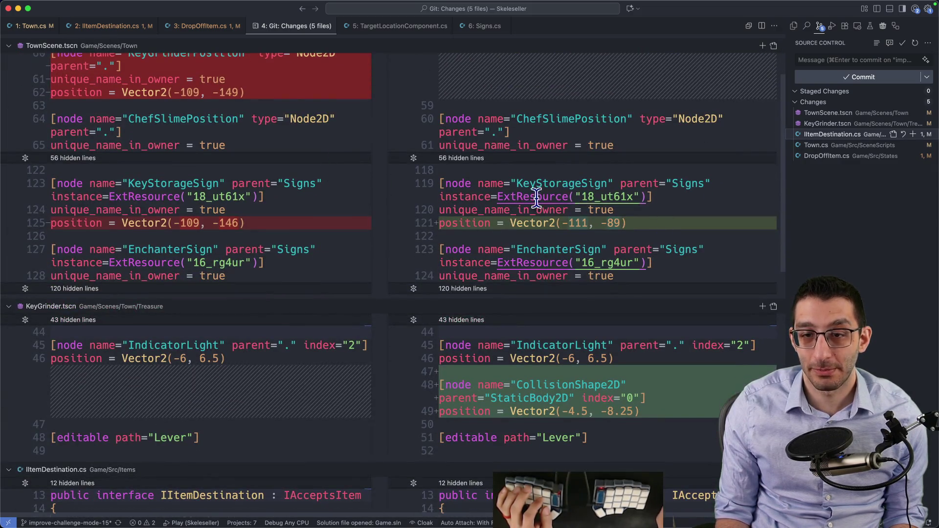
pyautogui.scroll(-15, 538, 196)
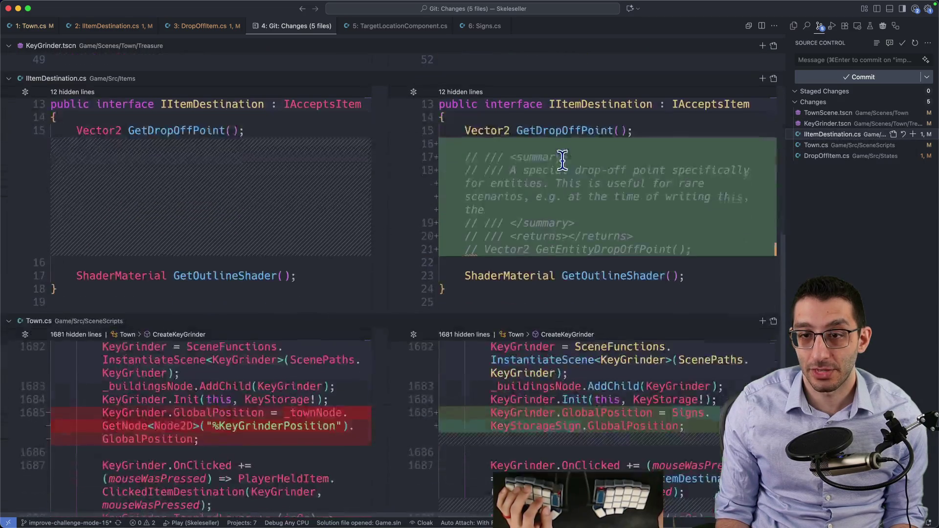
pyautogui.click(380, 193)
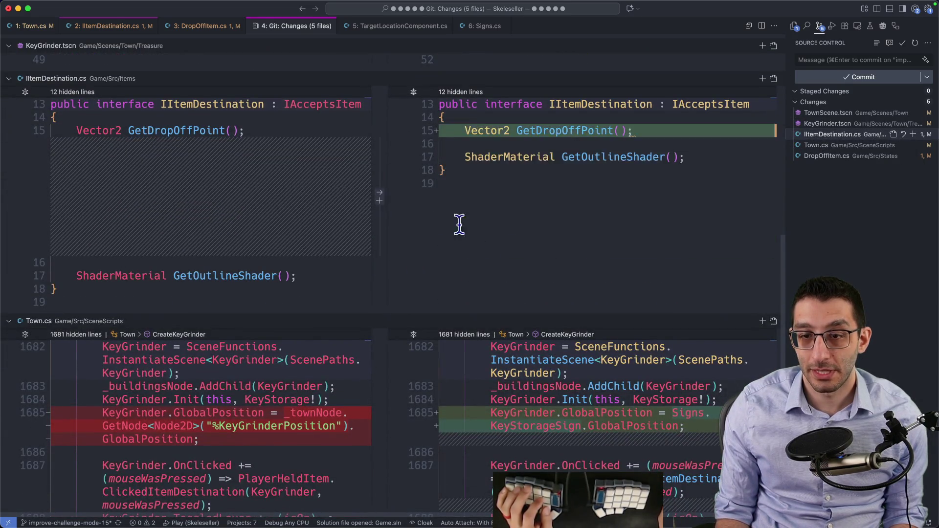
pyautogui.scroll(-8, 513, 235)
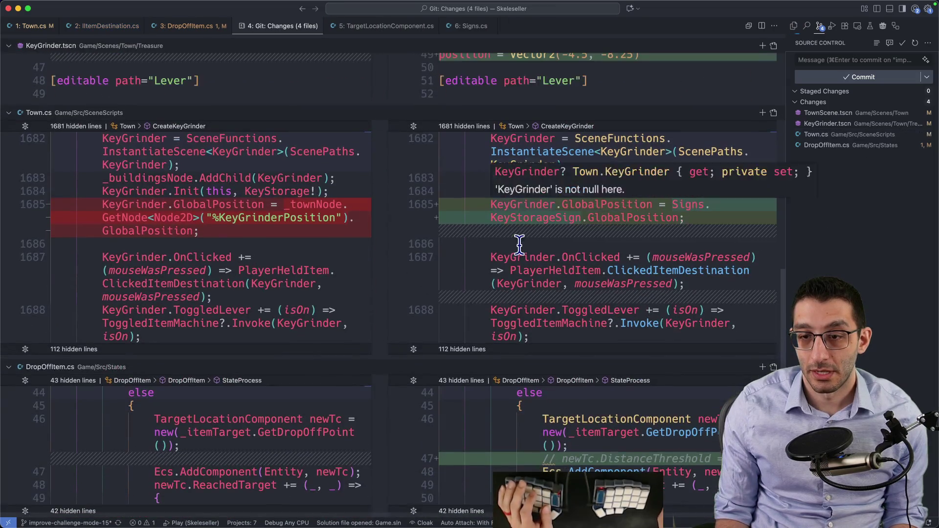
pyautogui.click(380, 455)
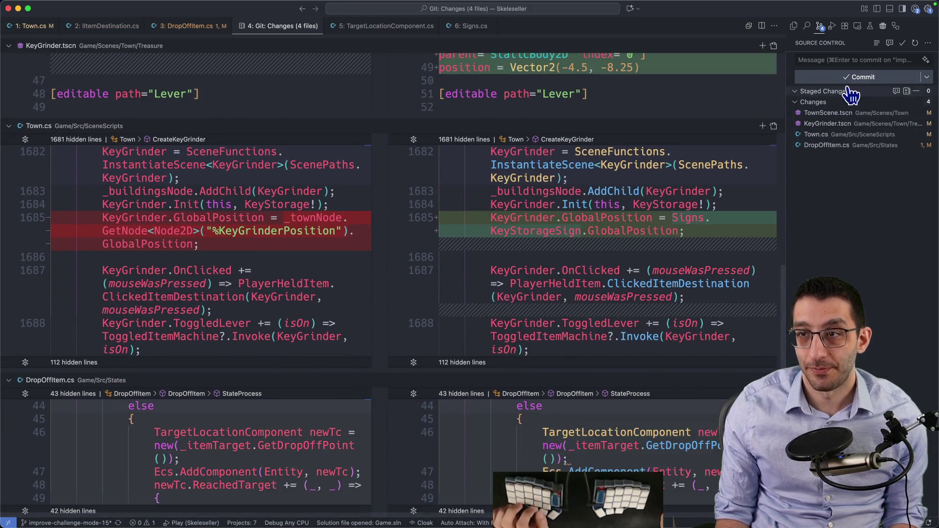
# Commit all remaining changes as 'Move Key Grinder' with a description, staging everything
pyautogui.write('Move Key')
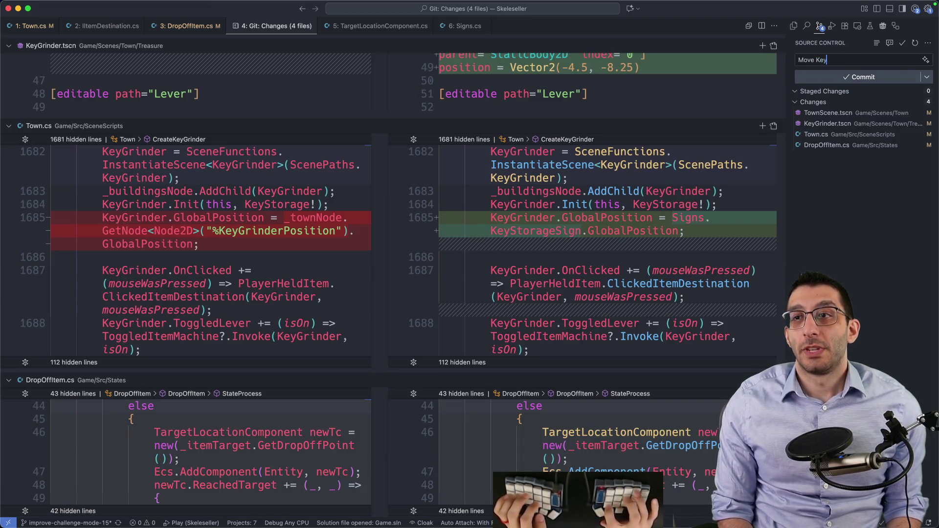
pyautogui.write(' Grinder')
pyautogui.press('Return')
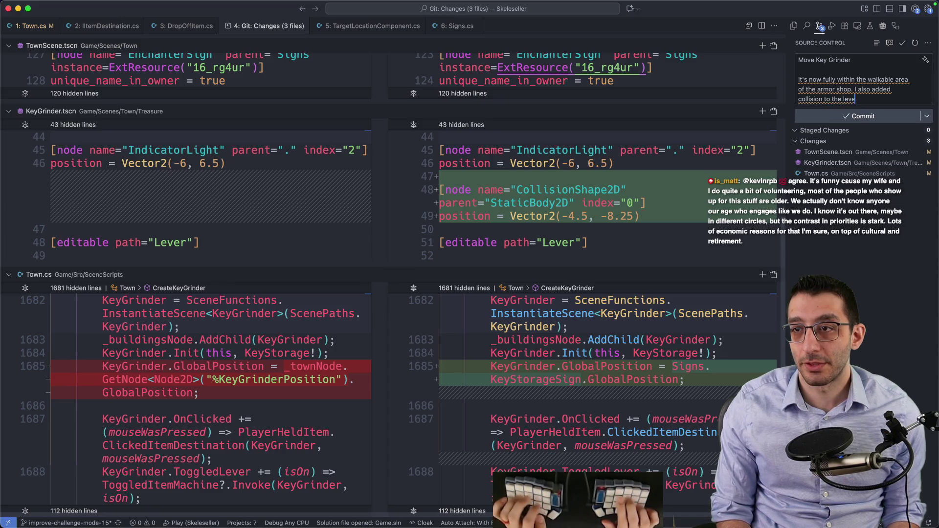
pyautogui.scroll(10, 590, 243)
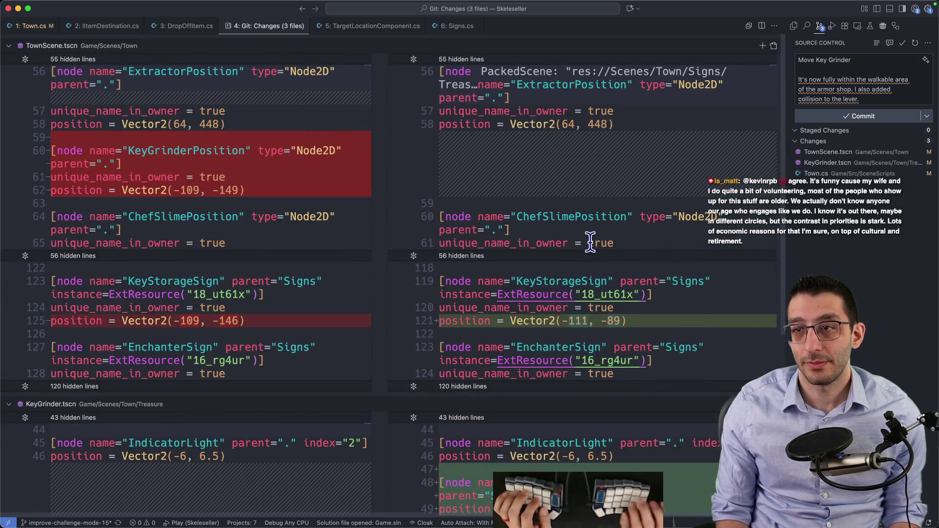
pyautogui.press('super+Return')
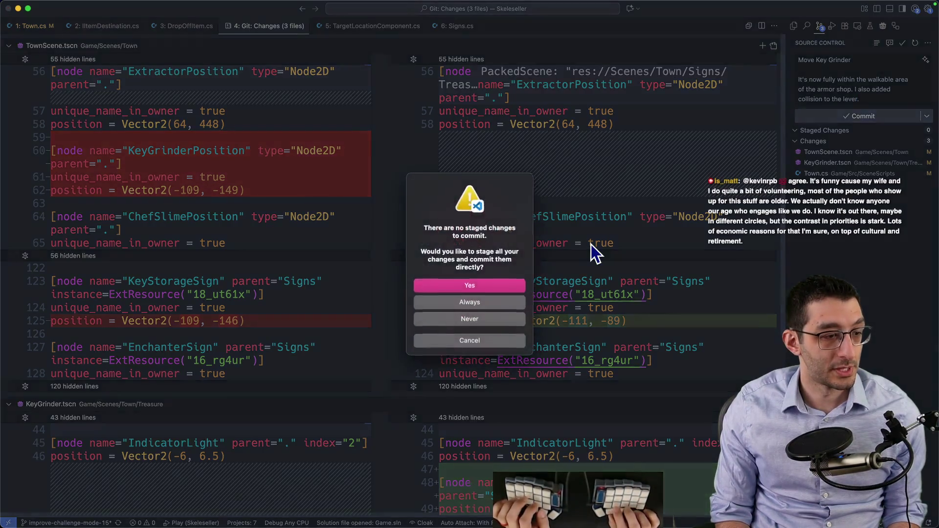
pyautogui.press('Return')
pyautogui.press('super+Tab')
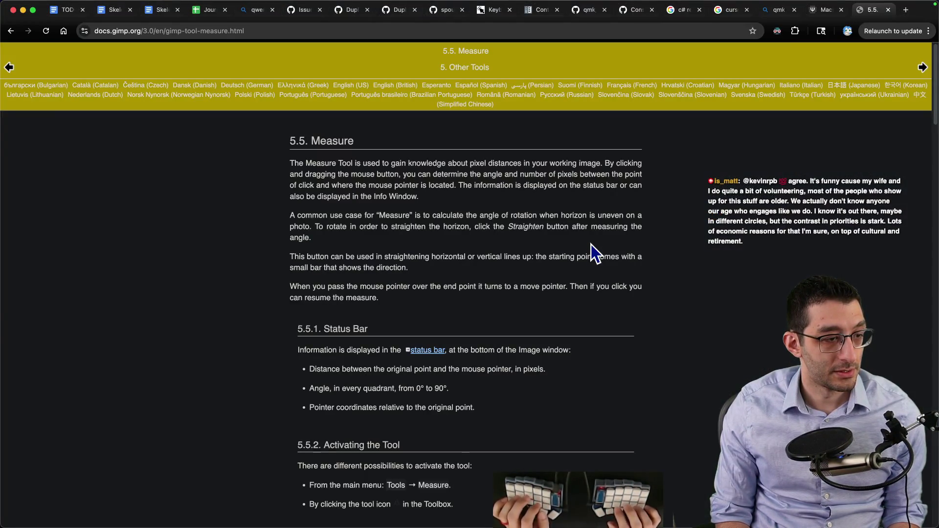
# Move the Armor Grinder item under Archive and delete its Key Grinder sub-bullet
pyautogui.press('super+2')
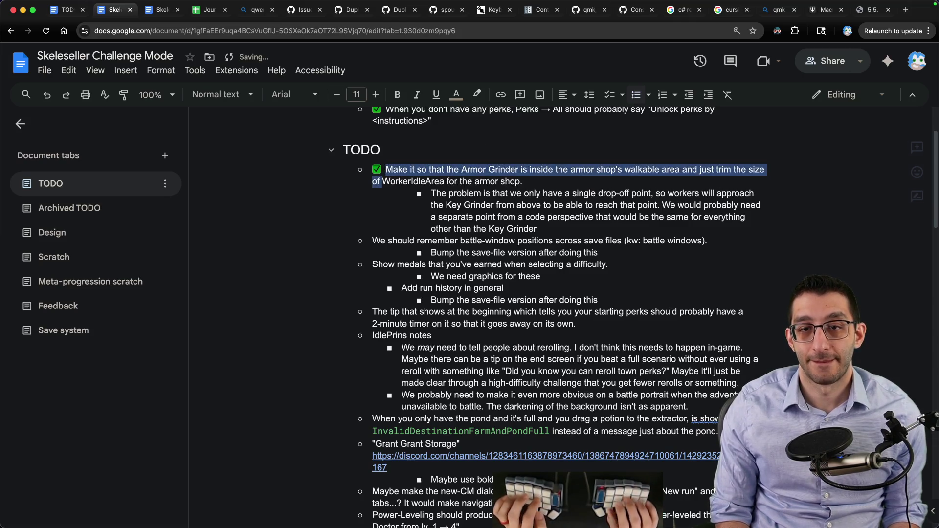
pyautogui.hotkey('shift', 'Down')
pyautogui.hotkey('shift', 'Down')
pyautogui.hotkey('shift', 'Down')
pyautogui.hotkey('ctrl', 'shift', 'Up')
pyautogui.press('Left')
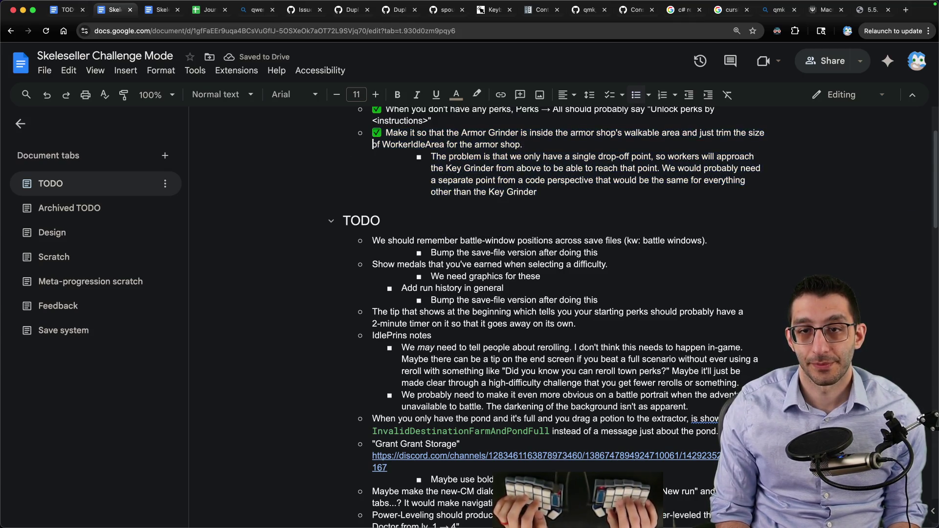
pyautogui.press('BackSpace')
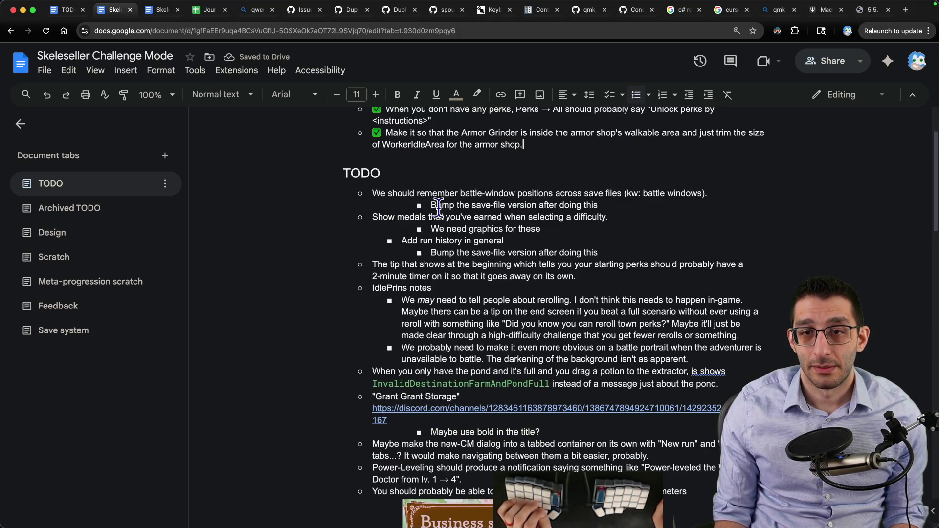
pyautogui.scroll(-3, 487, 220)
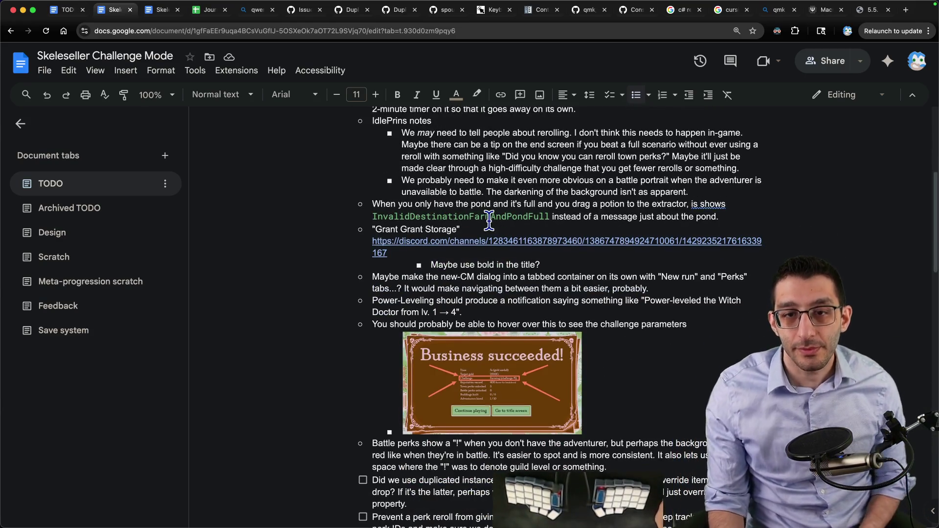
pyautogui.scroll(5, 487, 217)
# Cut the finished Archive items and paste them into the Archived TODO tab
pyautogui.moveTo(570, 242); pyautogui.dragTo(586, 166)
pyautogui.hotkey('ctrl', 'x')
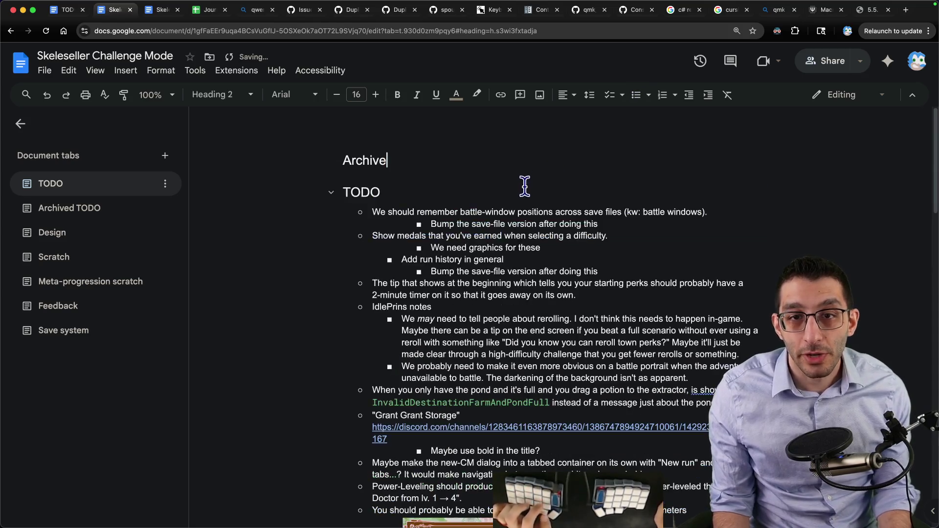
pyautogui.hotkey('ctrl', 'Tab')
pyautogui.scroll(-5, 556, 258)
pyautogui.scroll(-4, 529, 313)
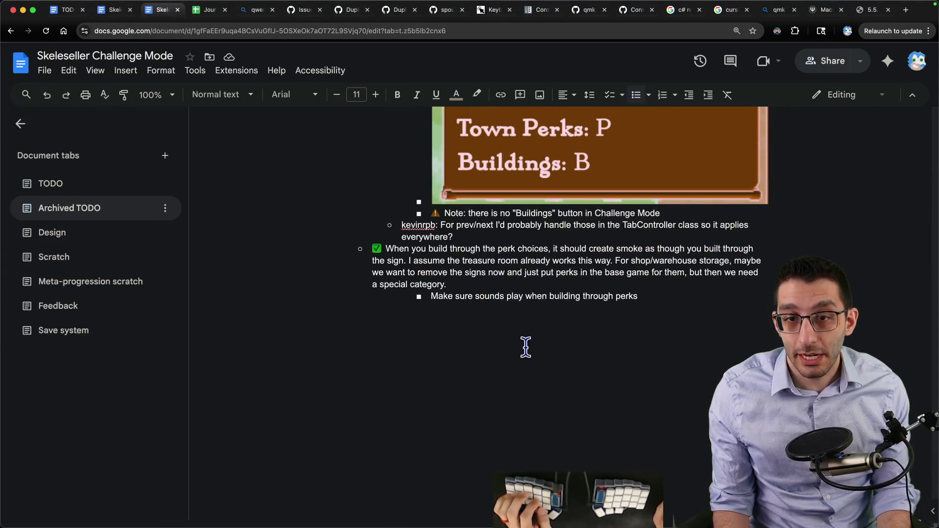
pyautogui.hotkey('ctrl', 'v')
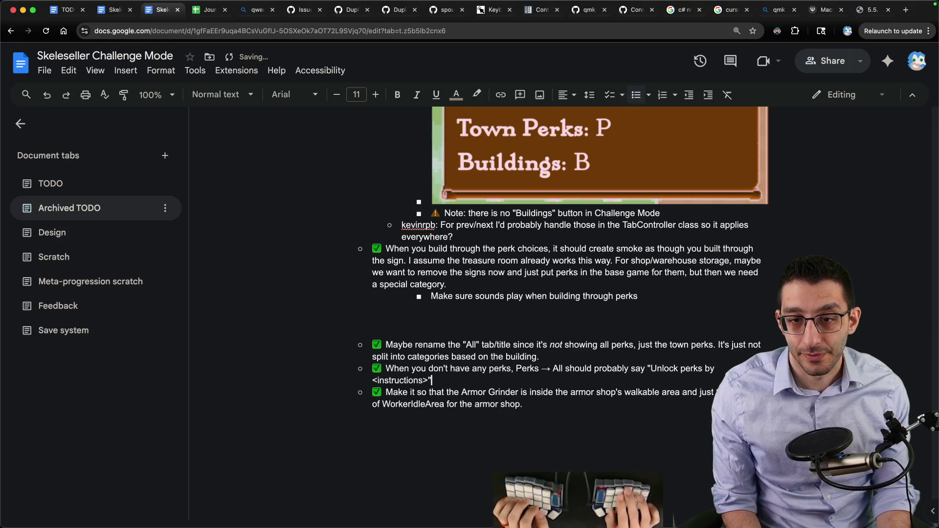
pyautogui.press('BackSpace')
pyautogui.press('BackSpace')
pyautogui.hotkey('ctrl', 'shift', 'Tab')
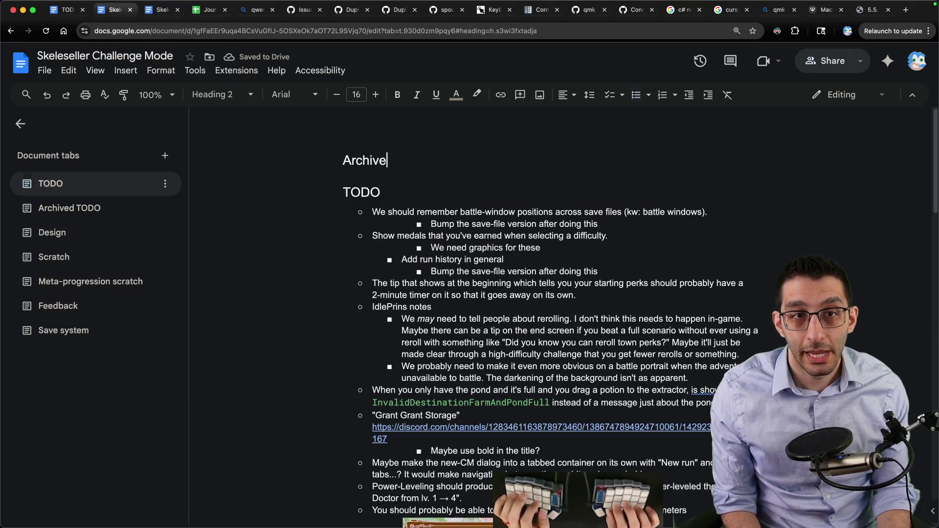
# Check the TODO tab's character count with Tools > Word count
pyautogui.click(211, 72)
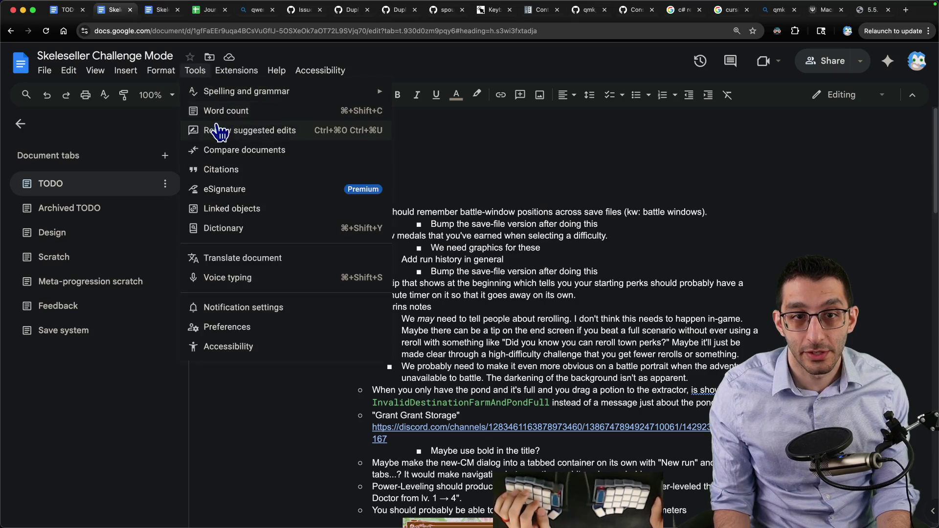
pyautogui.click(234, 112)
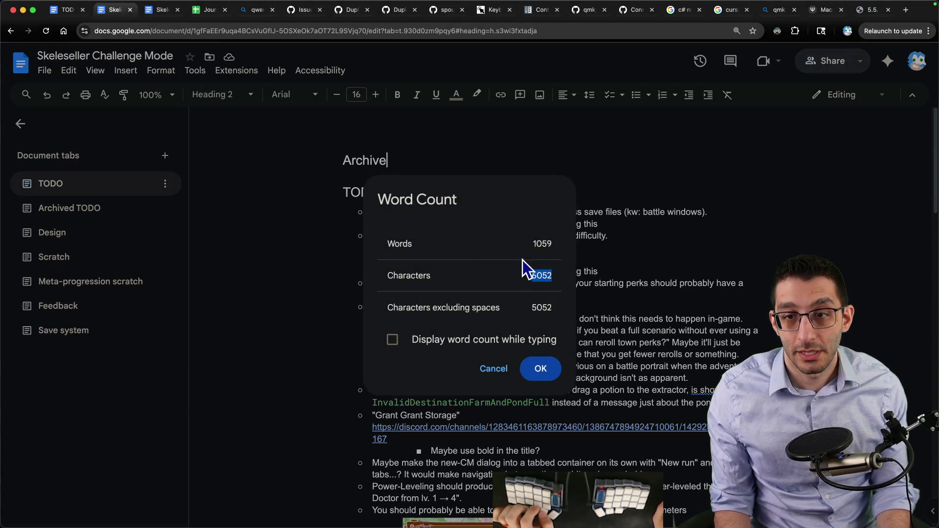
pyautogui.hotkey('ctrl', 'Tab')
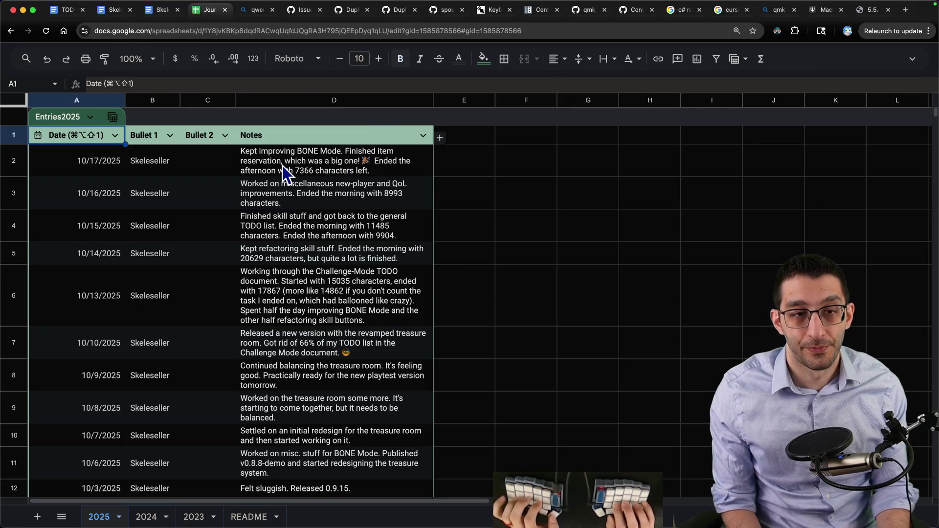
# Log Skeleseller in the 10/20/2025 row with 'Started with 7550 characters, got down to 6052.'
pyautogui.click(64, 9)
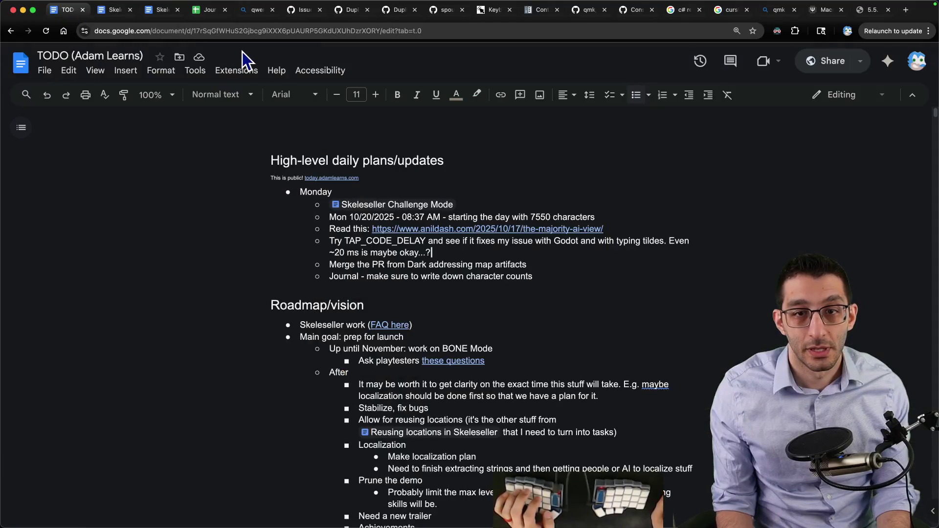
pyautogui.click(209, 16)
pyautogui.click(334, 153)
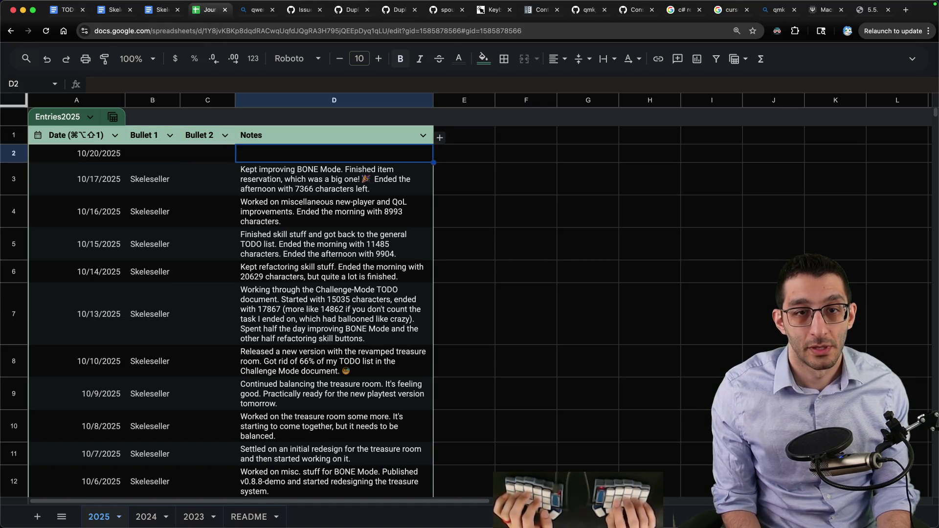
pyautogui.write('Started with 7550 character')
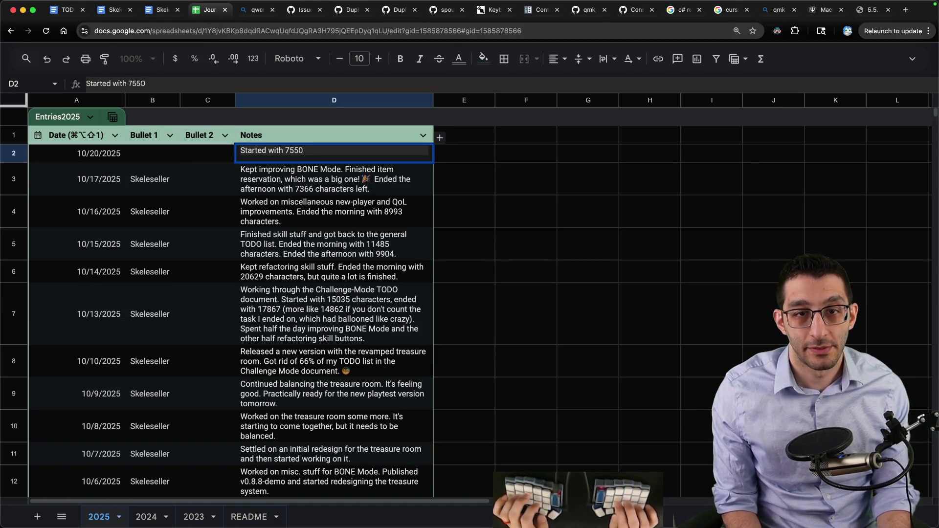
pyautogui.write('s, got down to 6052.')
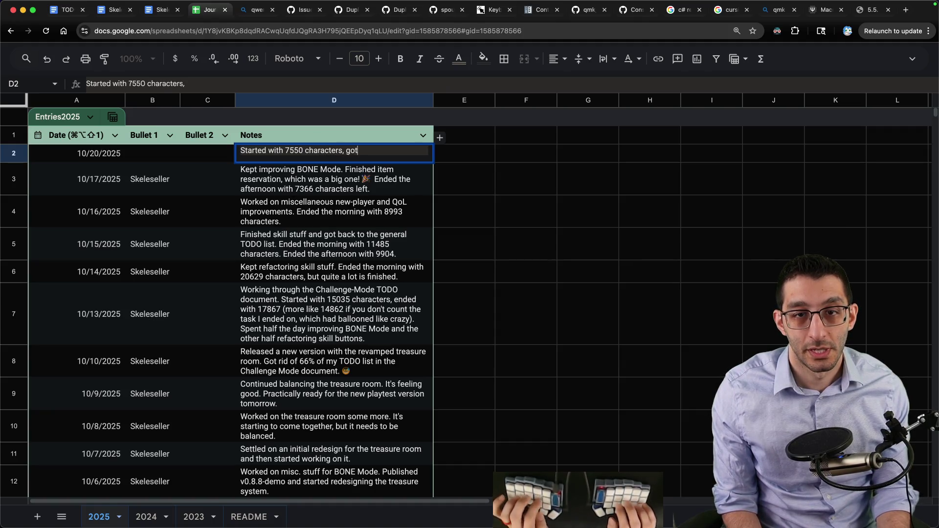
pyautogui.hotkey('shift', 'Tab')
pyautogui.hotkey('shift', 'Tab')
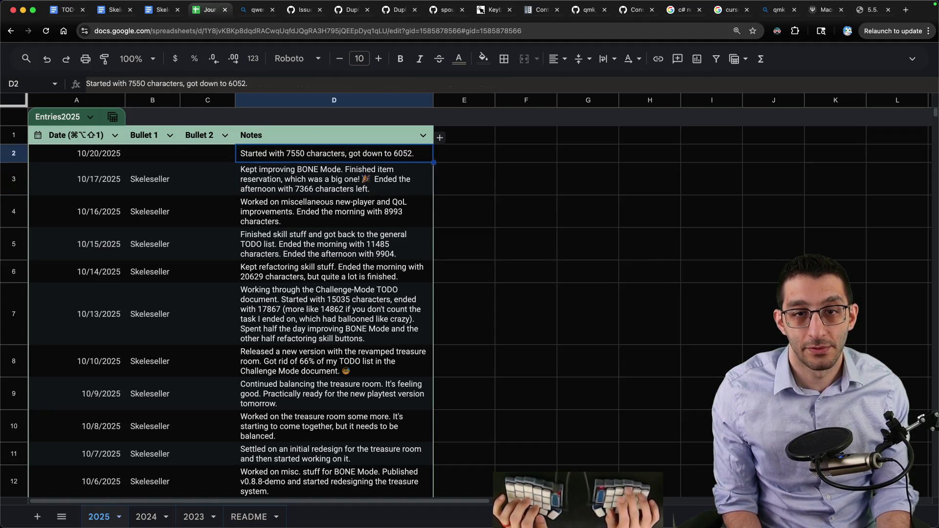
pyautogui.write('S')
pyautogui.press('Tab')
pyautogui.press('Tab')
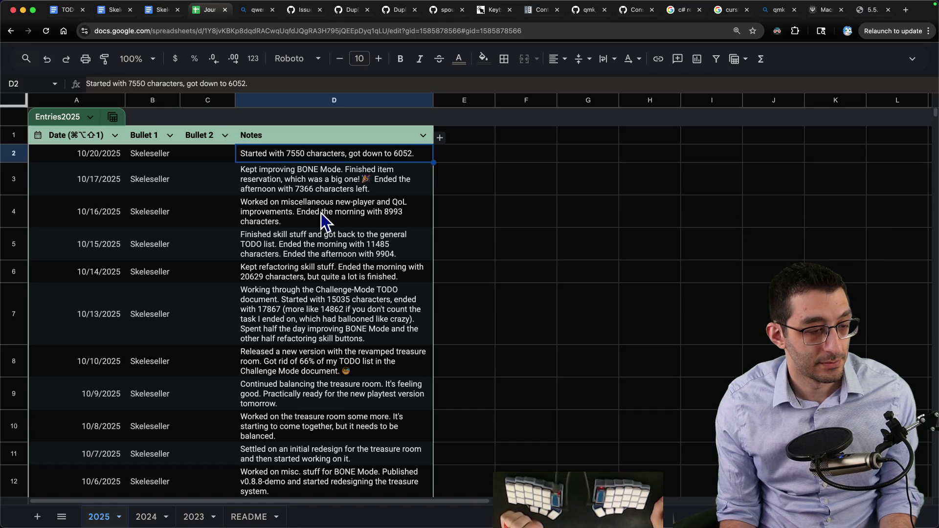
# Show and dismiss the Skeleseller doc's character count
pyautogui.press('super+2')
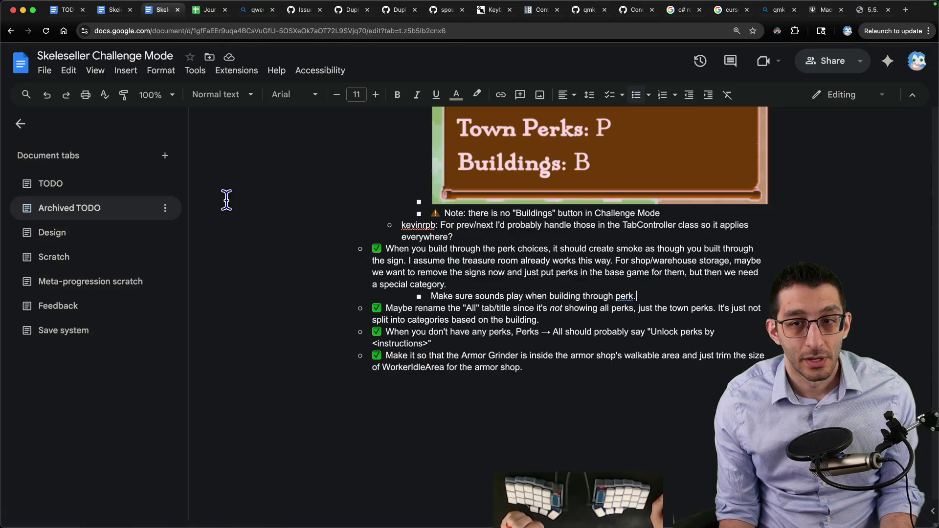
pyautogui.press('super+shift+c')
pyautogui.click(492, 369)
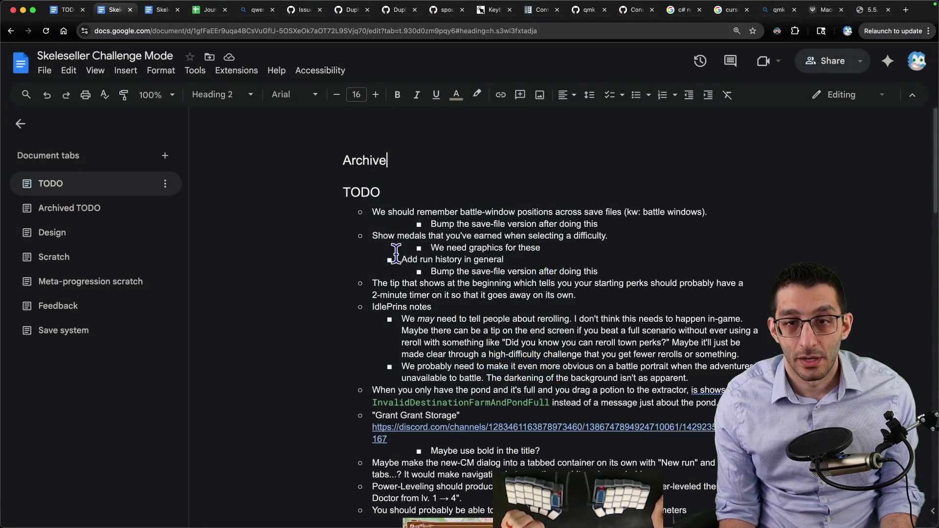
# Review the first TODO items: medals, run history, starting-perks tip, and IdlePrins notes
pyautogui.moveTo(371, 212); pyautogui.dragTo(641, 228)
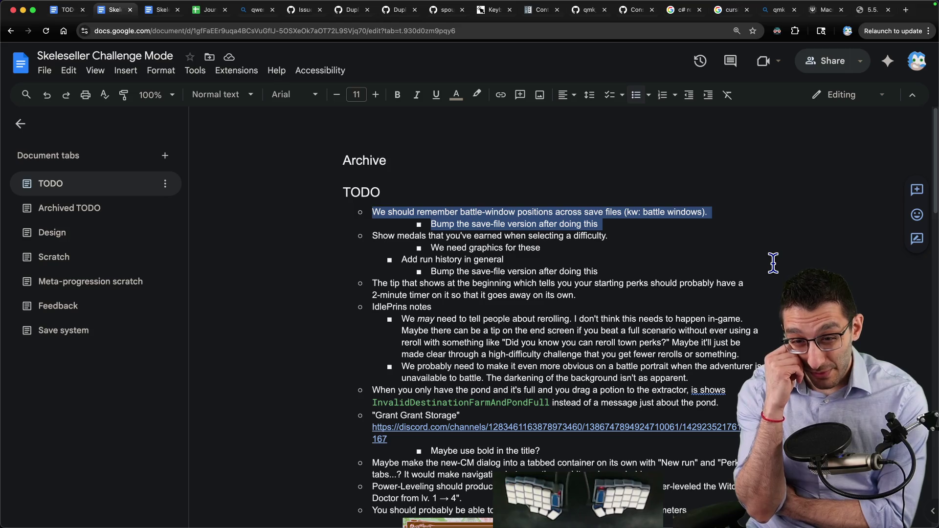
pyautogui.moveTo(378, 236); pyautogui.dragTo(617, 268)
pyautogui.scroll(-1, 631, 269)
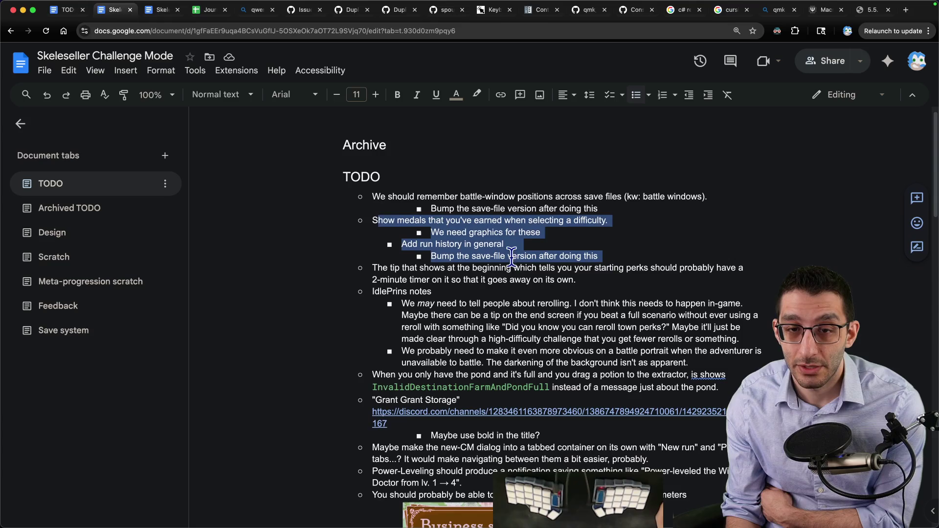
pyautogui.click(371, 197)
pyautogui.keyDown('shift'); pyautogui.click(620, 259); pyautogui.keyUp('shift')
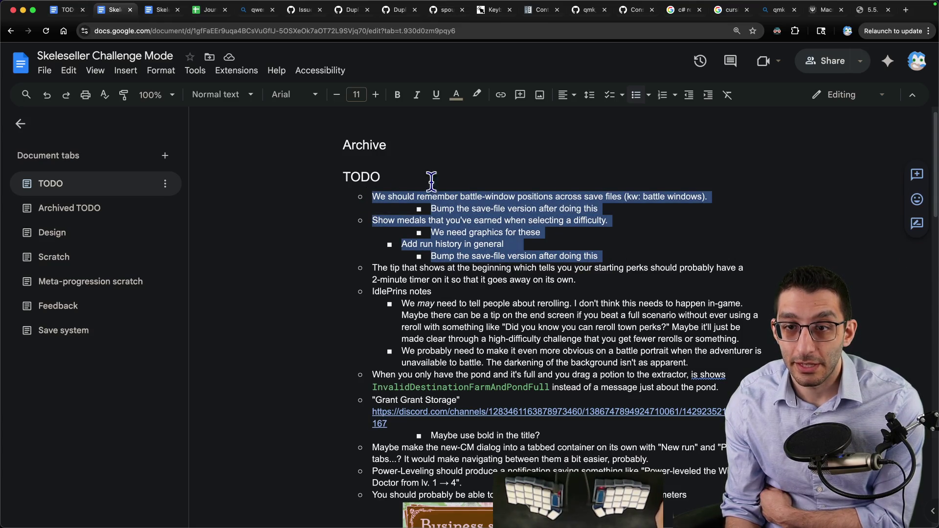
pyautogui.moveTo(373, 269); pyautogui.dragTo(591, 280)
pyautogui.moveTo(373, 292)
pyautogui.mouseDown()
pyautogui.moveTo(618, 338)
pyautogui.moveTo(719, 337)
pyautogui.moveTo(771, 356)
pyautogui.mouseUp()
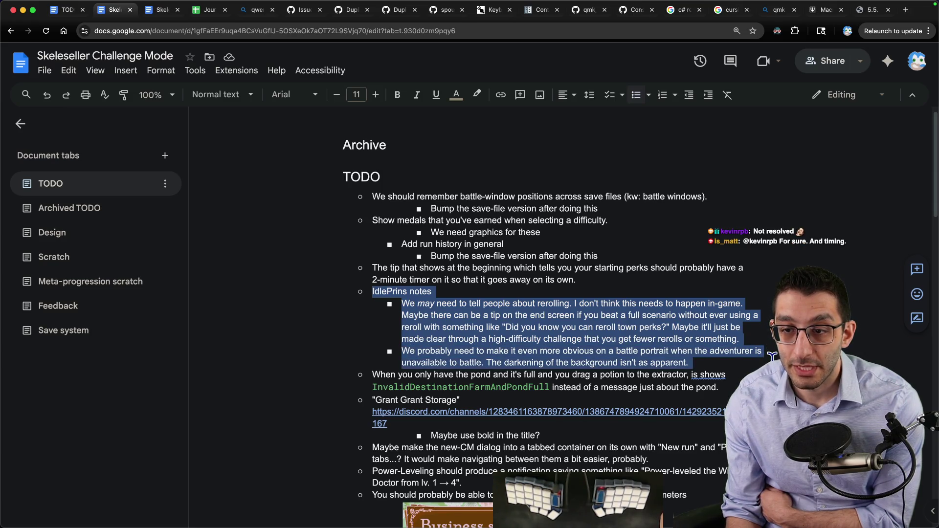
# Review the later items: pond and extractor, Grant Storage, Power-Leveling notification, challenge parameters
pyautogui.scroll(-3, 527, 242)
pyautogui.scroll(-3, 516, 241)
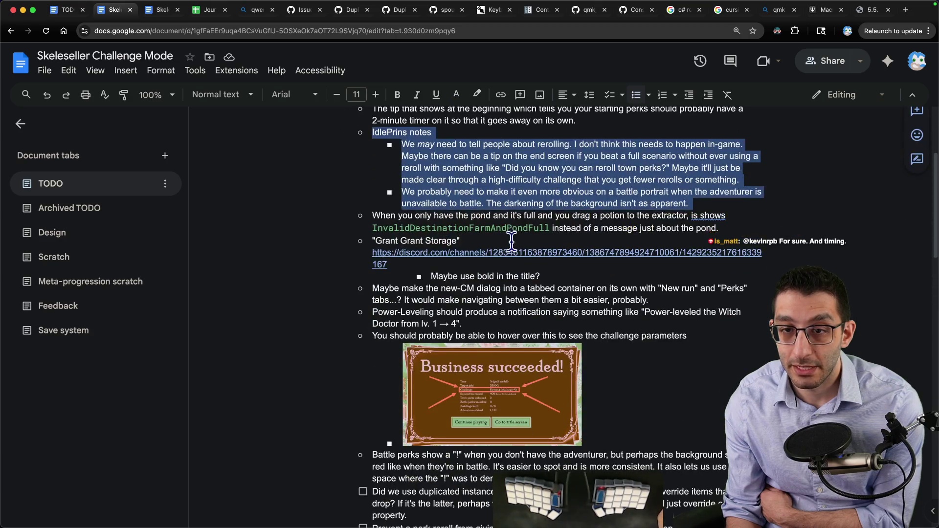
pyautogui.moveTo(364, 215); pyautogui.dragTo(550, 229)
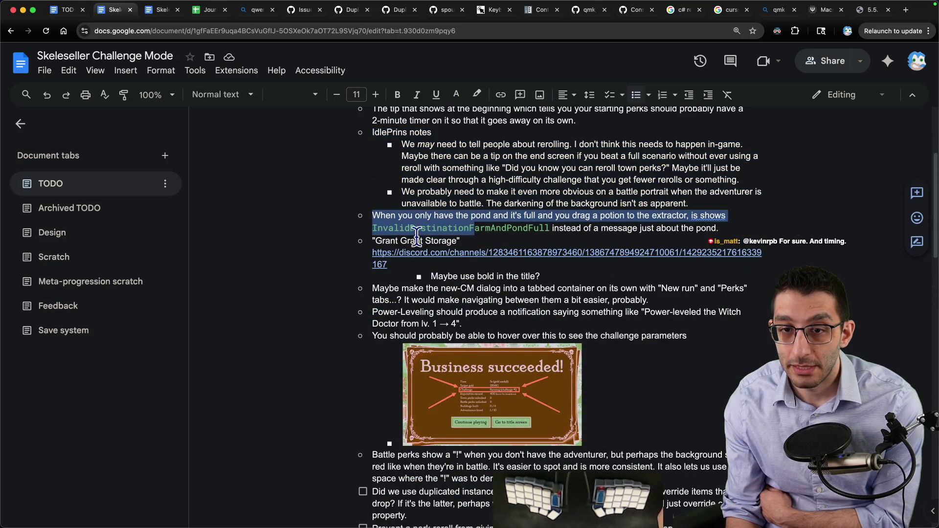
pyautogui.moveTo(373, 240); pyautogui.dragTo(576, 269)
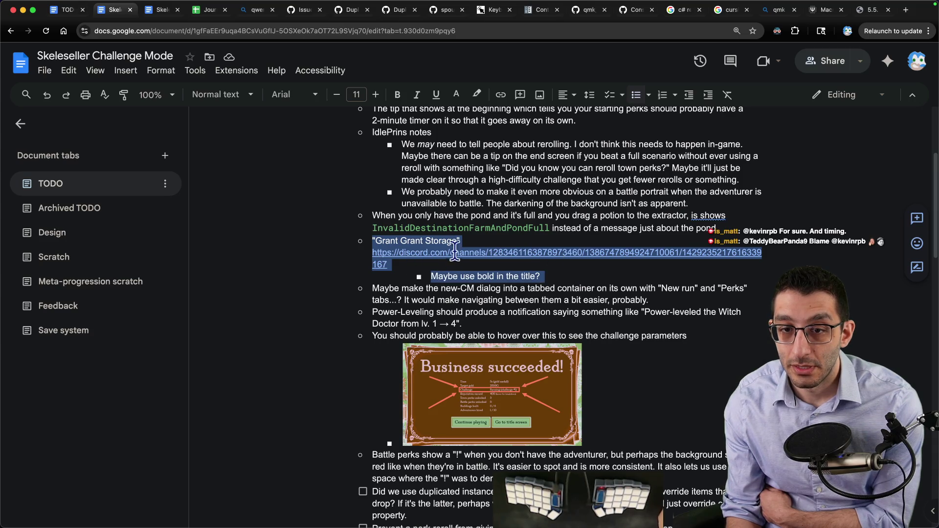
pyautogui.scroll(-3, 450, 252)
pyautogui.moveTo(373, 209)
pyautogui.mouseDown()
pyautogui.moveTo(433, 220)
pyautogui.moveTo(675, 221)
pyautogui.mouseUp()
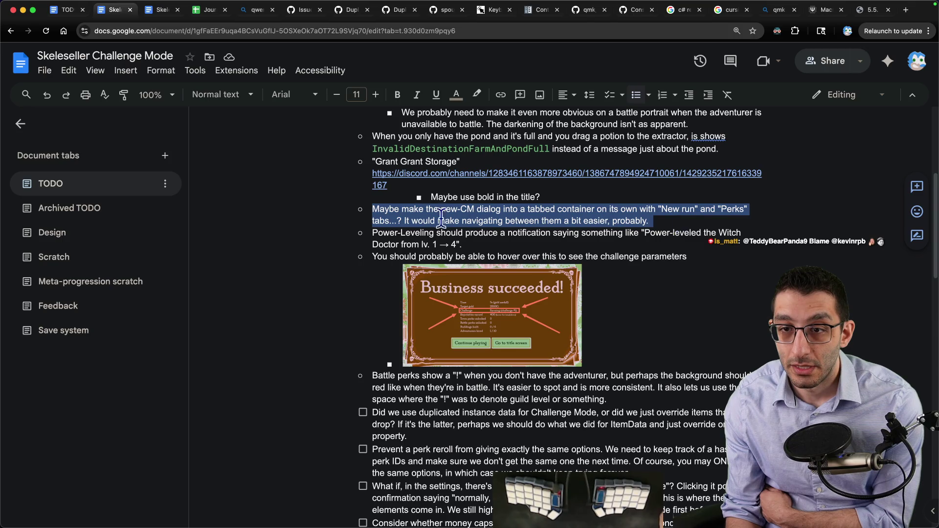
pyautogui.moveTo(371, 233)
pyautogui.mouseDown()
pyautogui.moveTo(504, 257)
pyautogui.moveTo(510, 248)
pyautogui.mouseUp()
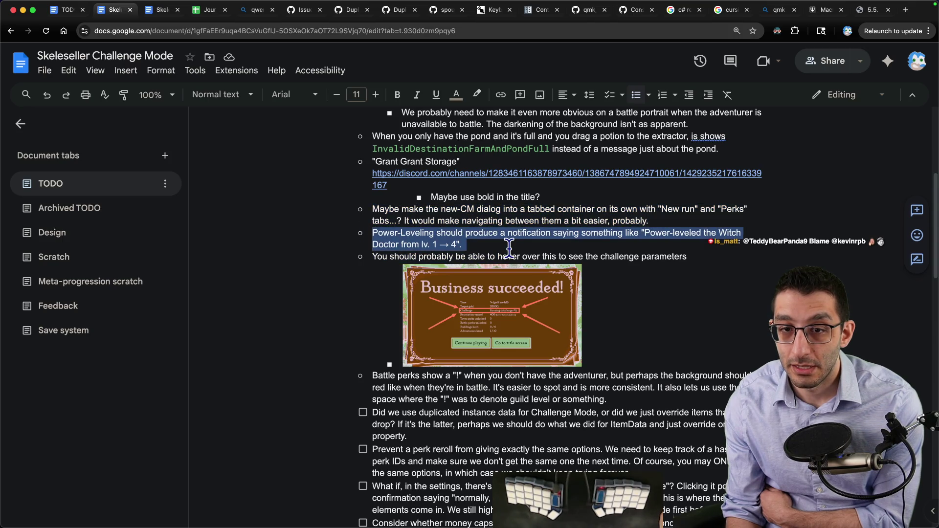
pyautogui.moveTo(381, 256); pyautogui.dragTo(654, 285)
pyautogui.scroll(-10, 568, 244)
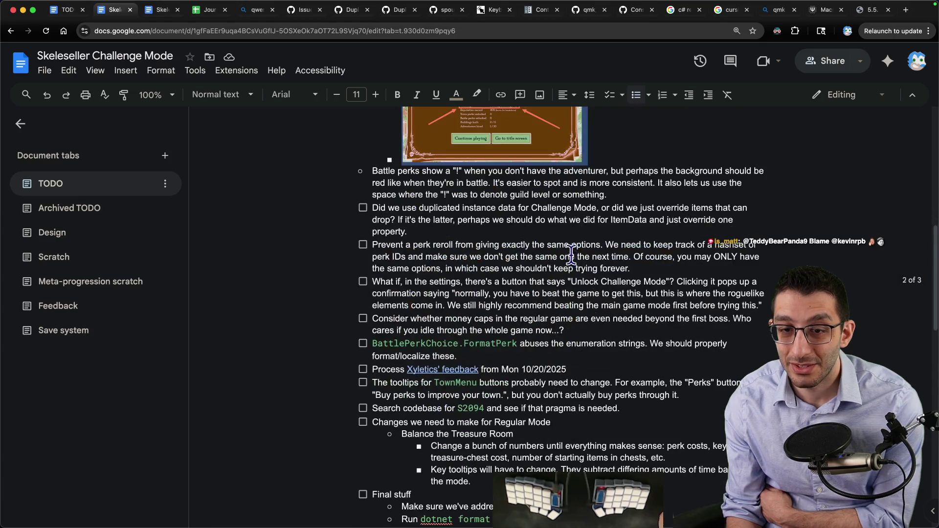
pyautogui.scroll(5, 570, 260)
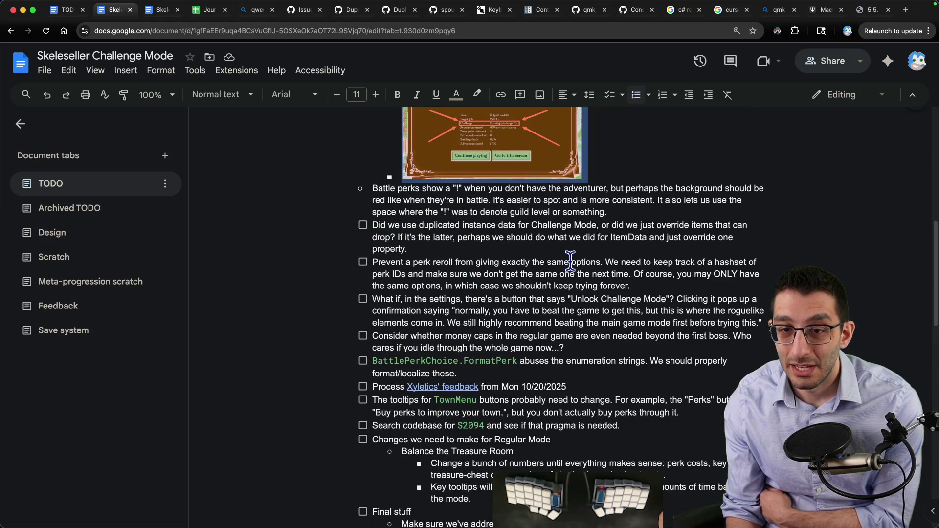
pyautogui.scroll(10, 567, 259)
pyautogui.moveTo(372, 213)
pyautogui.mouseDown()
pyautogui.moveTo(412, 237)
pyautogui.moveTo(659, 271)
pyautogui.mouseUp()
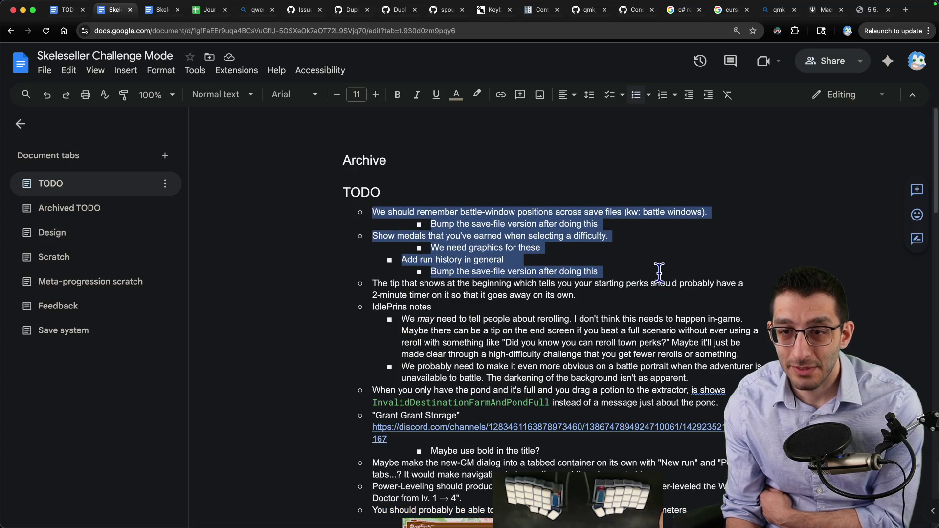